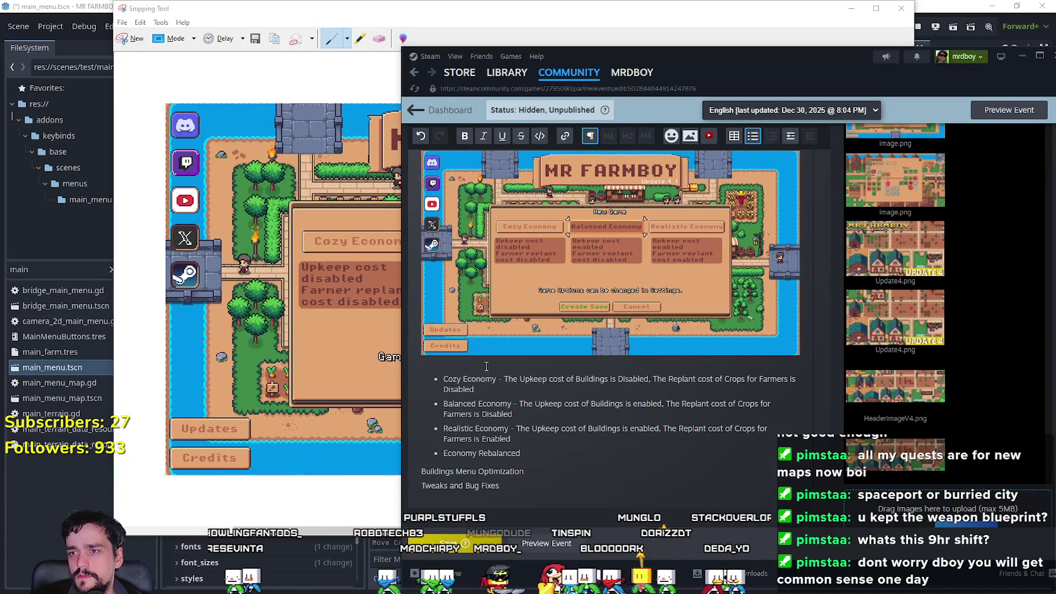
Step: Remove the inserted screenshot and the empty line under Added Game Modes
{"action": "key", "text": "ctrl+z"}
{"action": "scroll", "coordinate": [482, 355], "scroll_direction": "up", "scroll_amount": 2}
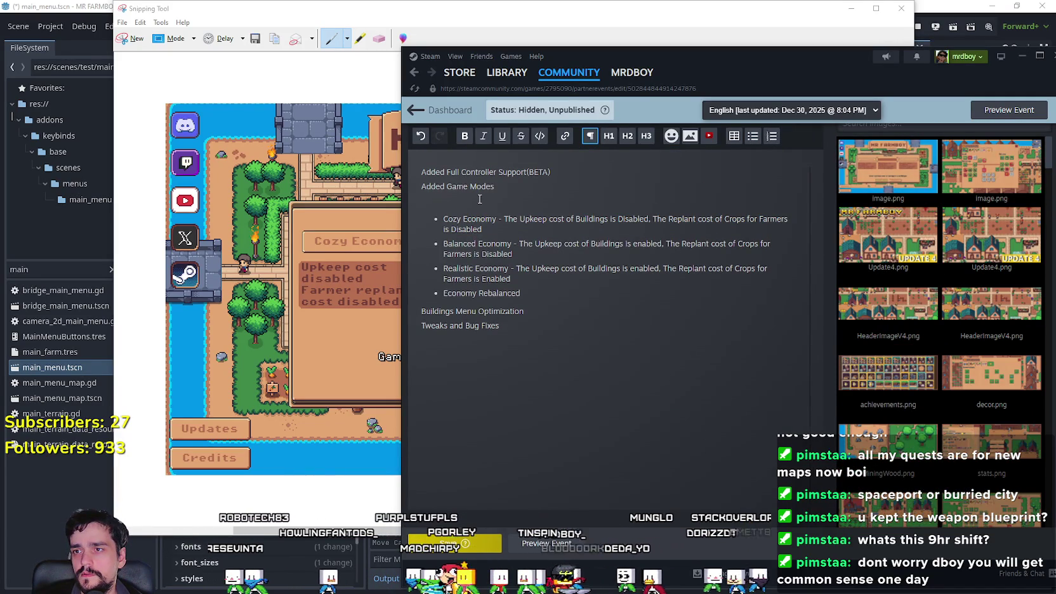
{"action": "key", "text": "BackSpace"}
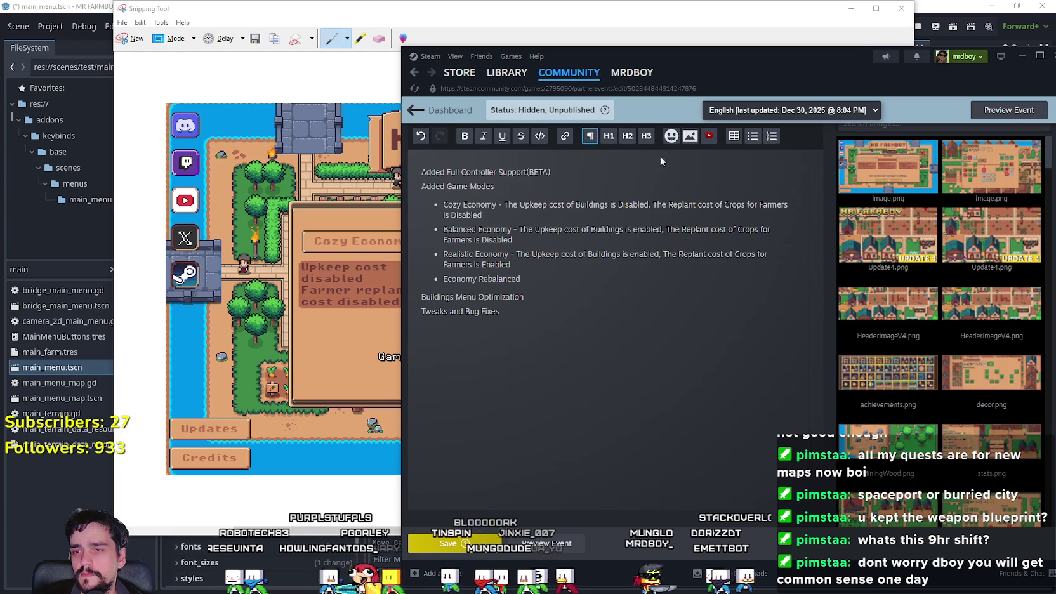
{"action": "left_click", "coordinate": [753, 137]}
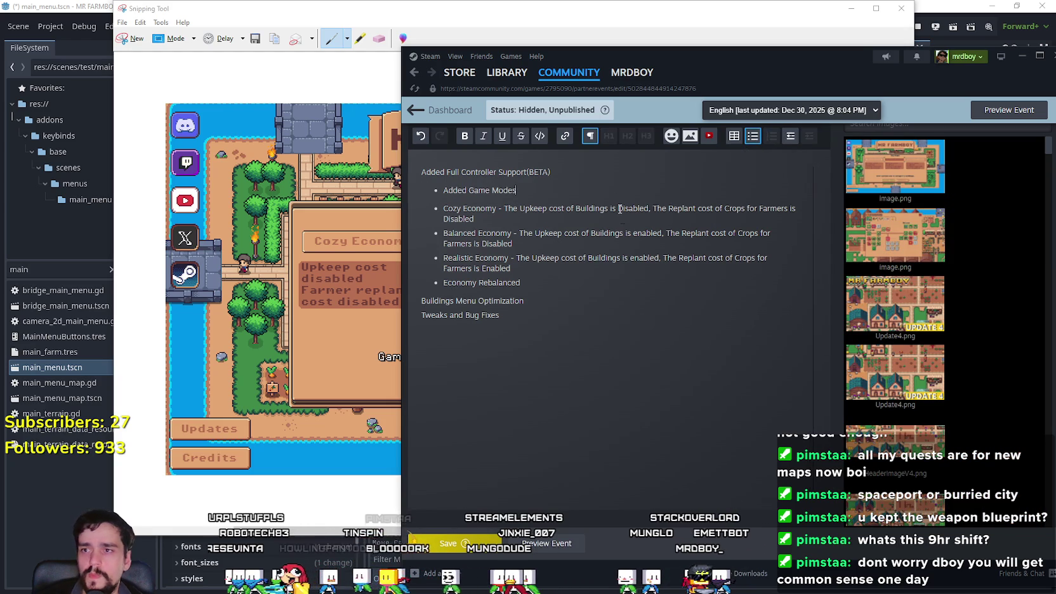
{"action": "key", "text": "ctrl+z"}
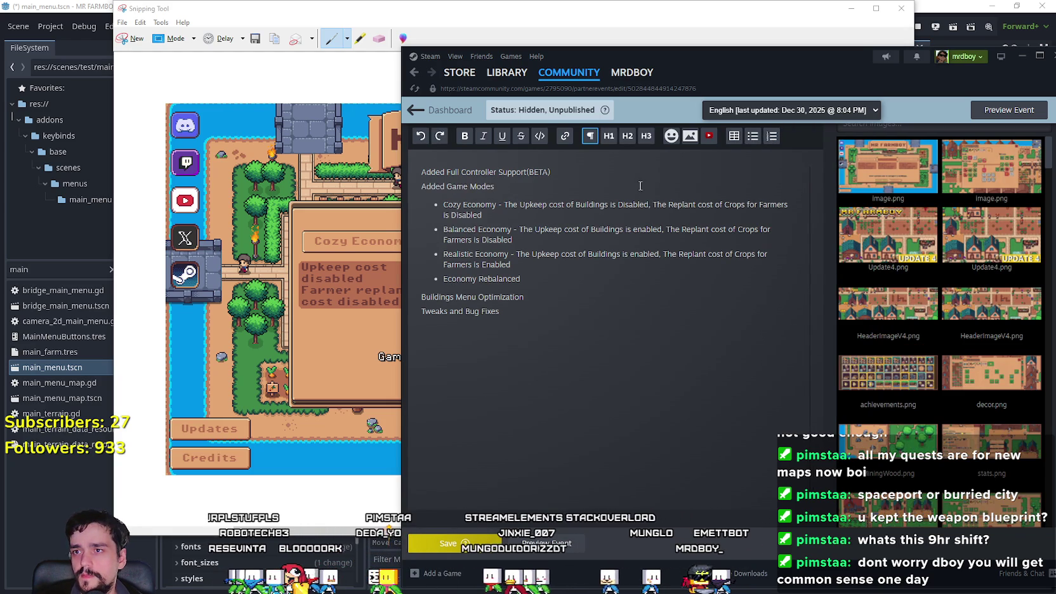
Step: Try an empty bullet line under Added Game Modes, leaving the Cozy Economy bullet unchanged
{"action": "key", "text": "Return"}
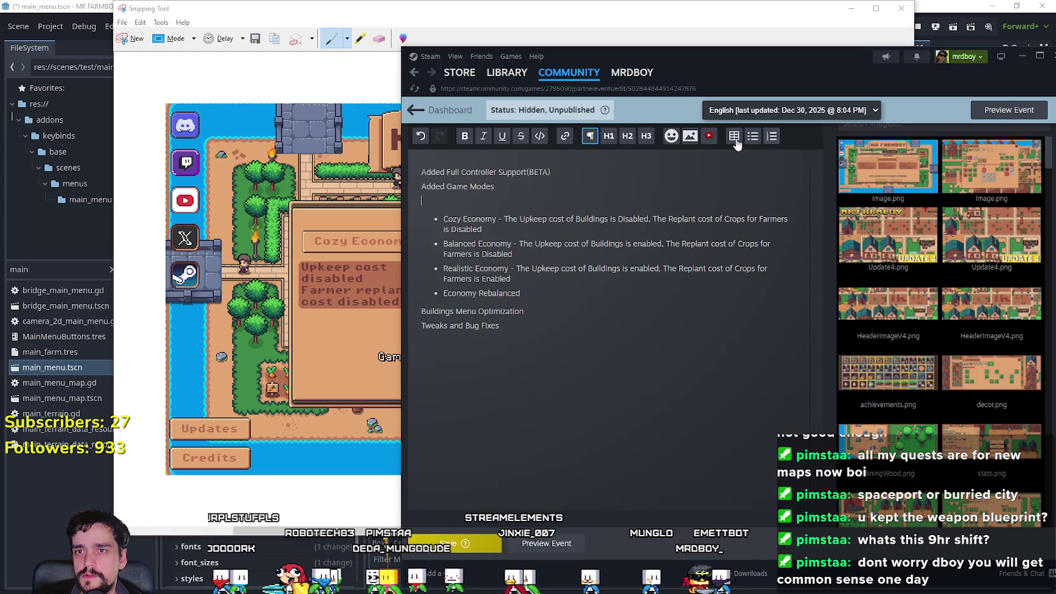
{"action": "left_click", "coordinate": [750, 144]}
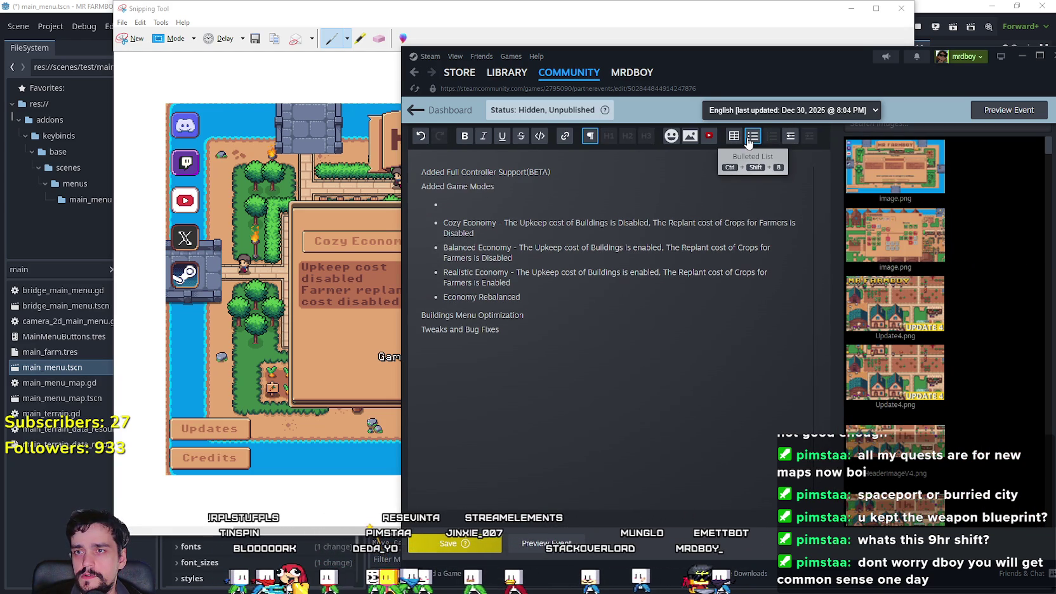
{"action": "key", "text": "BackSpace"}
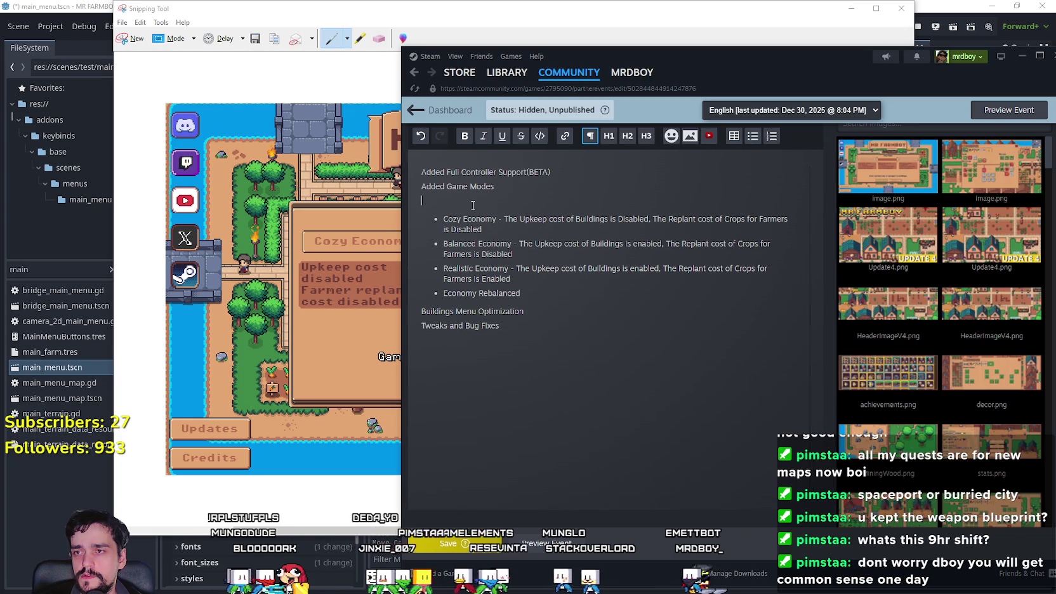
{"action": "left_click", "coordinate": [750, 141]}
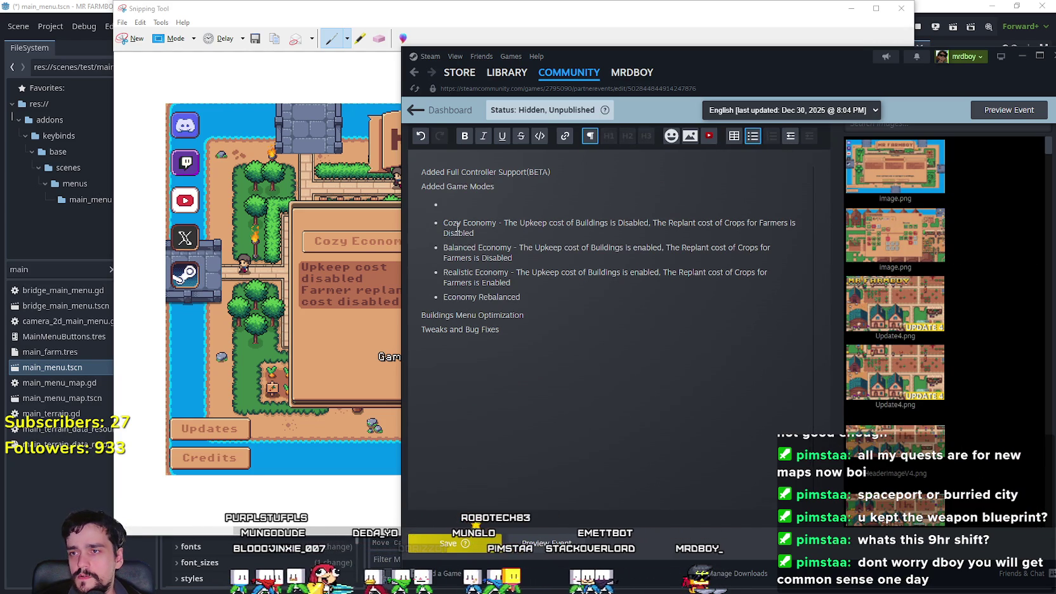
{"action": "key", "text": "BackSpace"}
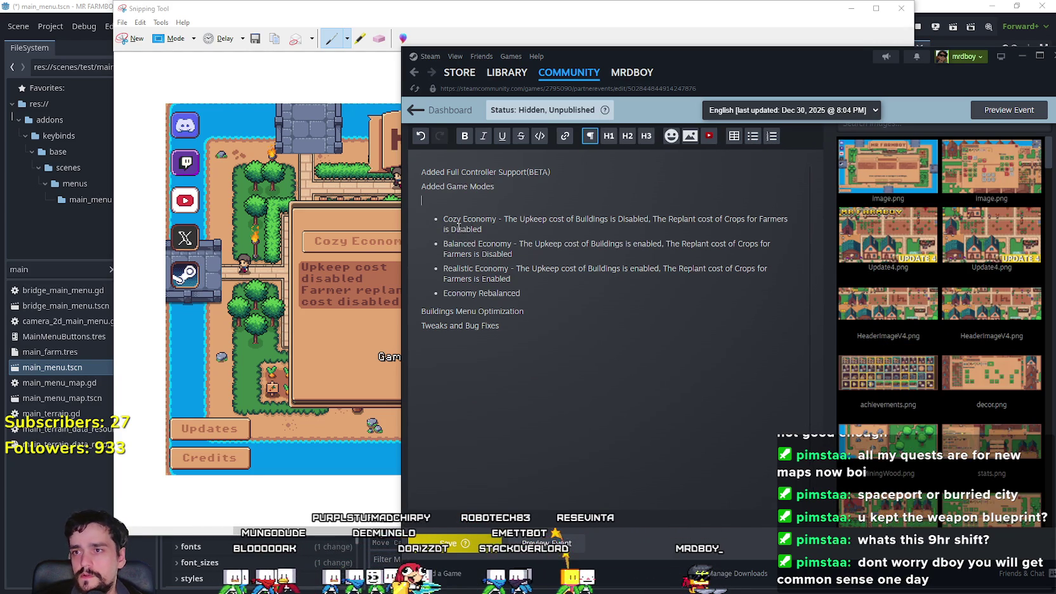
{"action": "key", "text": "BackSpace"}
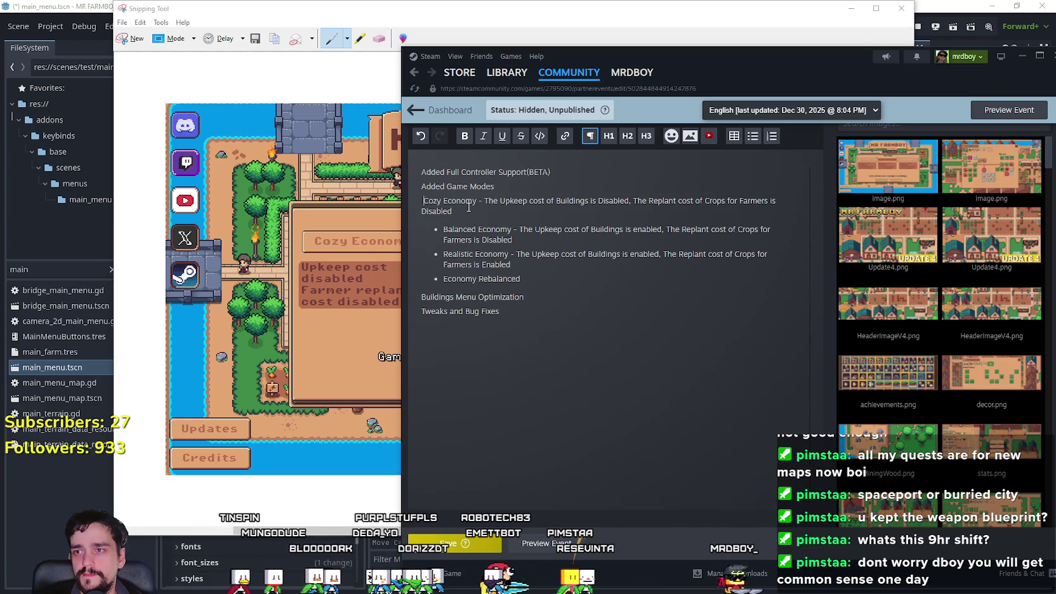
{"action": "key", "text": "ctrl+z"}
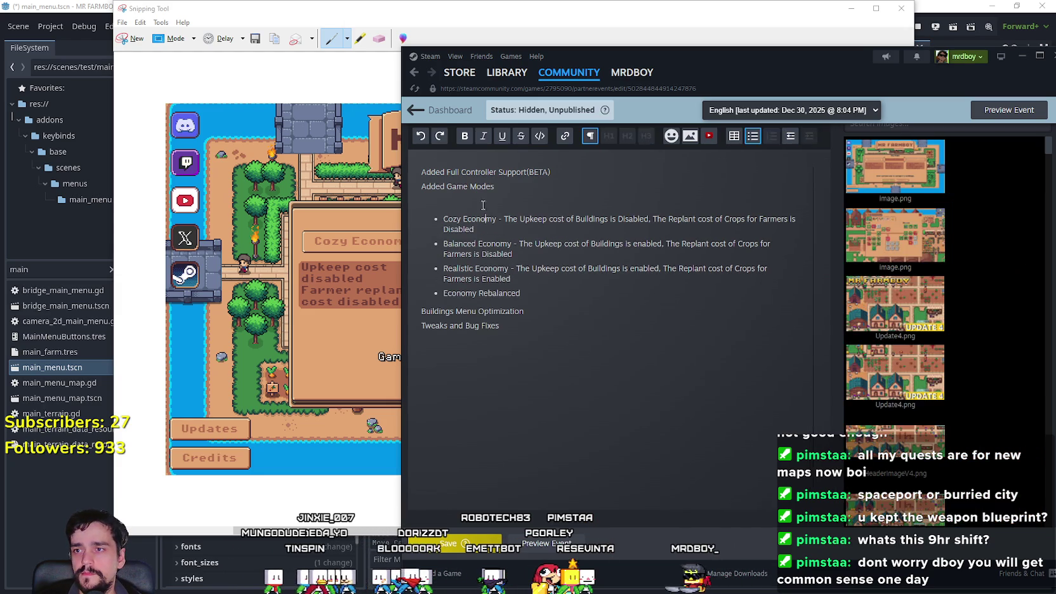
Step: Paste the menu screenshot on a new line after Economy Rebalanced
{"action": "left_click", "coordinate": [524, 291]}
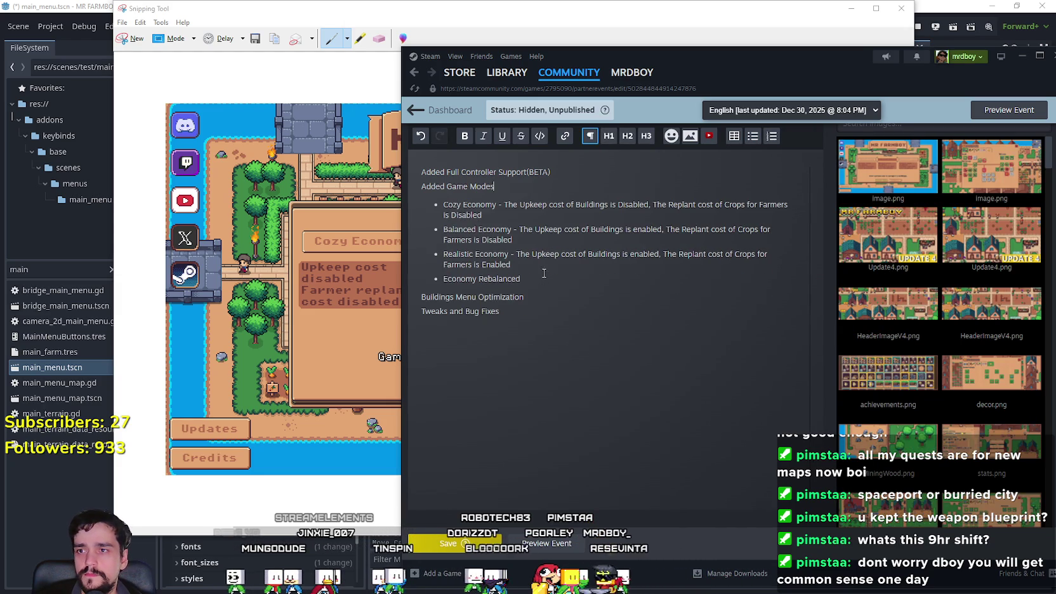
{"action": "key", "text": "Return"}
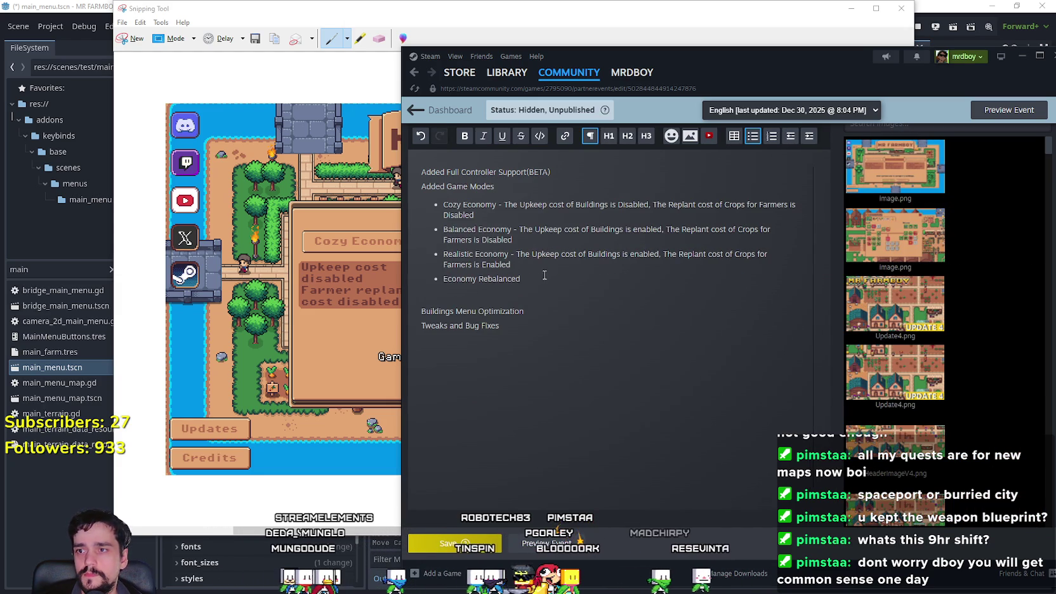
{"action": "key", "text": "ctrl+v"}
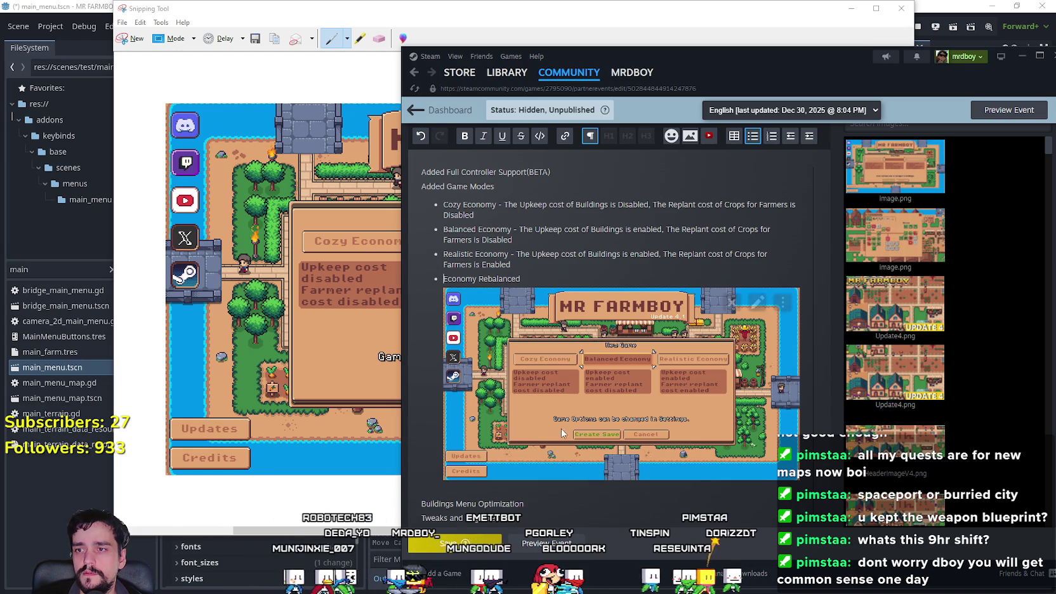
Step: Remove the empty line above the embedded image and keep Realistic Economy bulleted
{"action": "scroll", "coordinate": [552, 406], "scroll_direction": "down", "scroll_amount": 1}
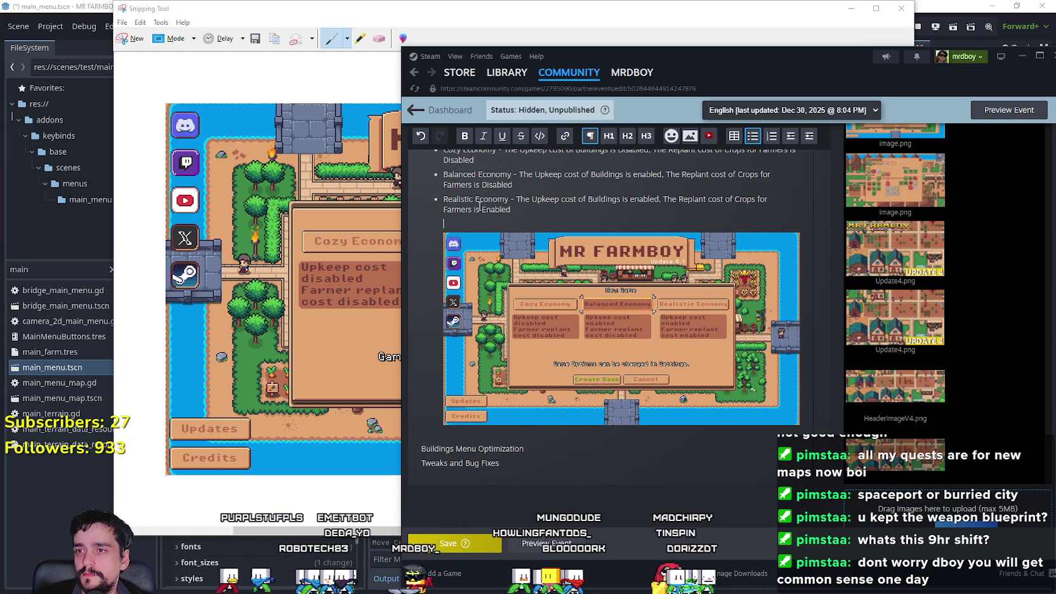
{"action": "scroll", "coordinate": [495, 226], "scroll_direction": "up", "scroll_amount": 1}
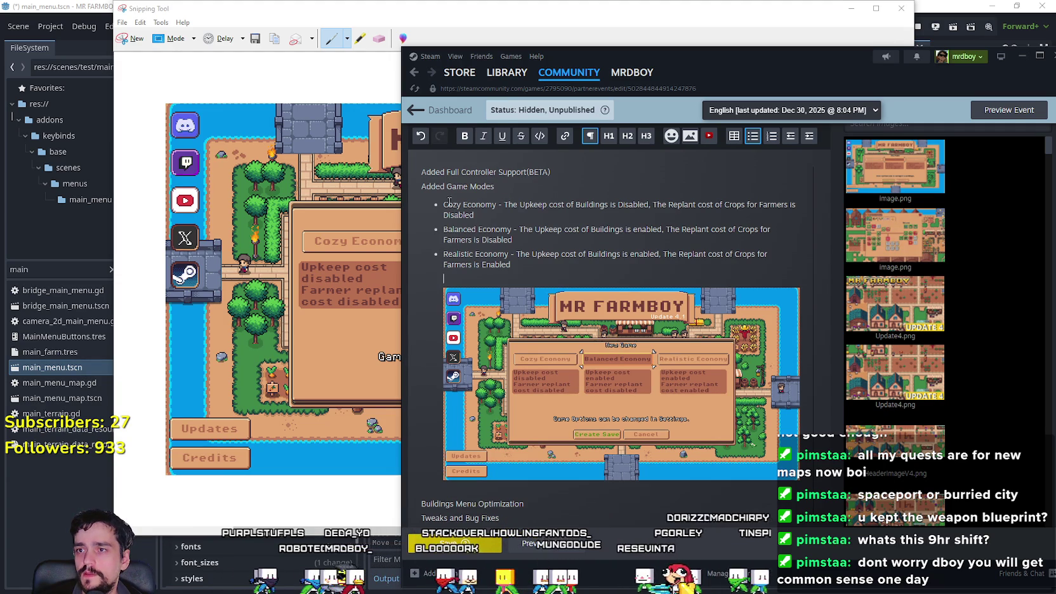
{"action": "key", "text": "BackSpace"}
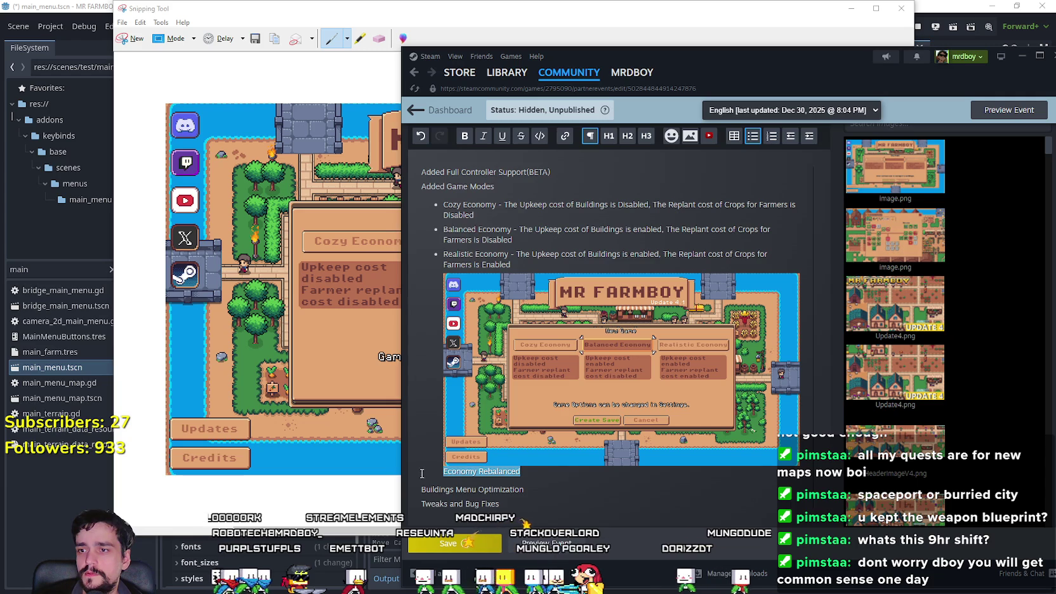
{"action": "left_click", "coordinate": [753, 137]}
{"action": "left_click", "coordinate": [753, 137]}
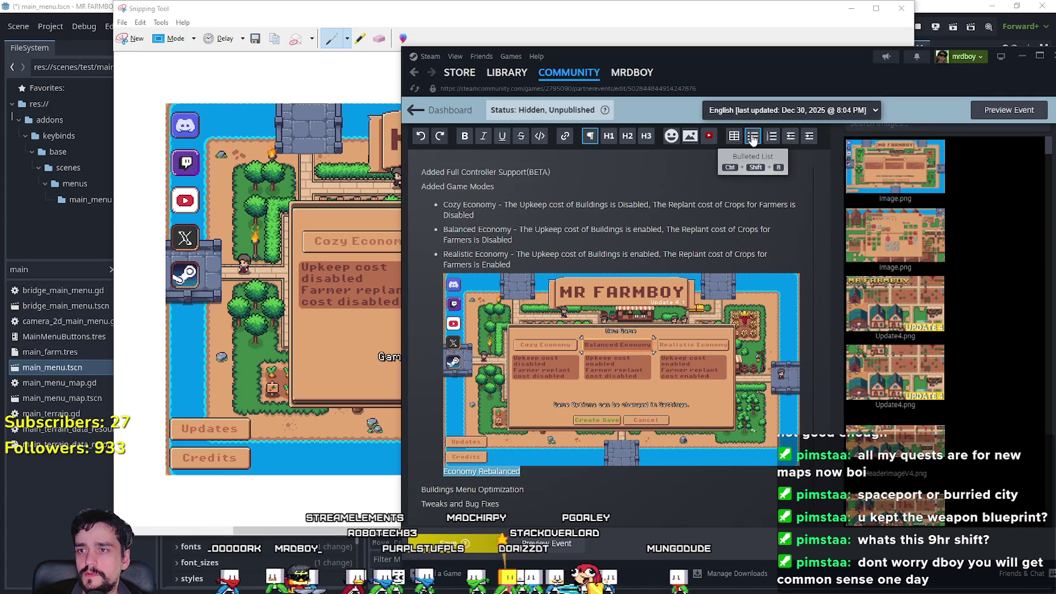
Step: Try numbering the image and Economy Rebalanced line, then undo it
{"action": "left_click", "coordinate": [772, 137]}
{"action": "key", "text": "ctrl+z"}
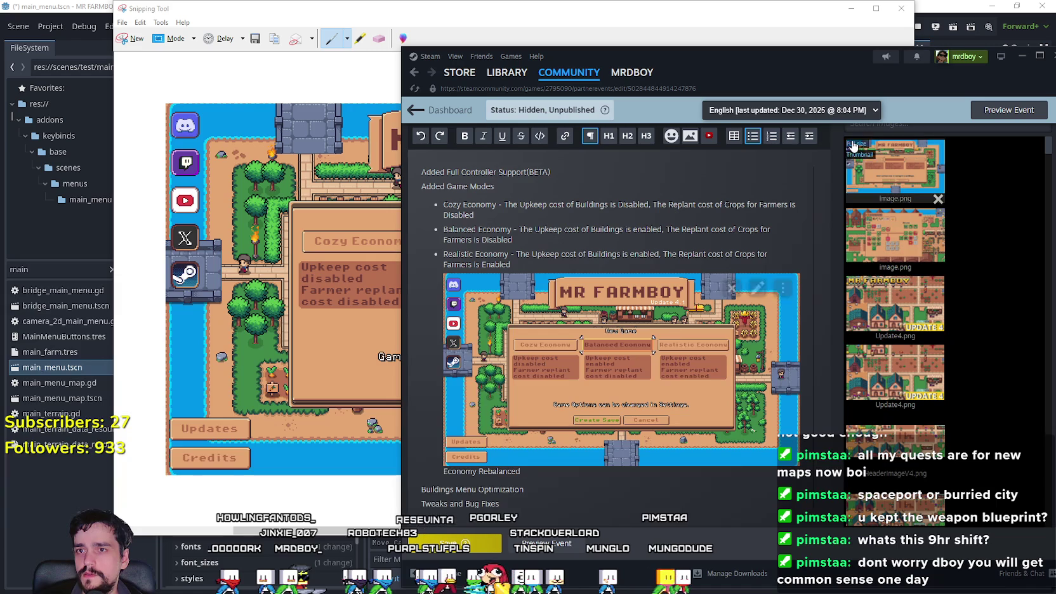
{"action": "left_click", "coordinate": [774, 137]}
{"action": "key", "text": "ctrl+z"}
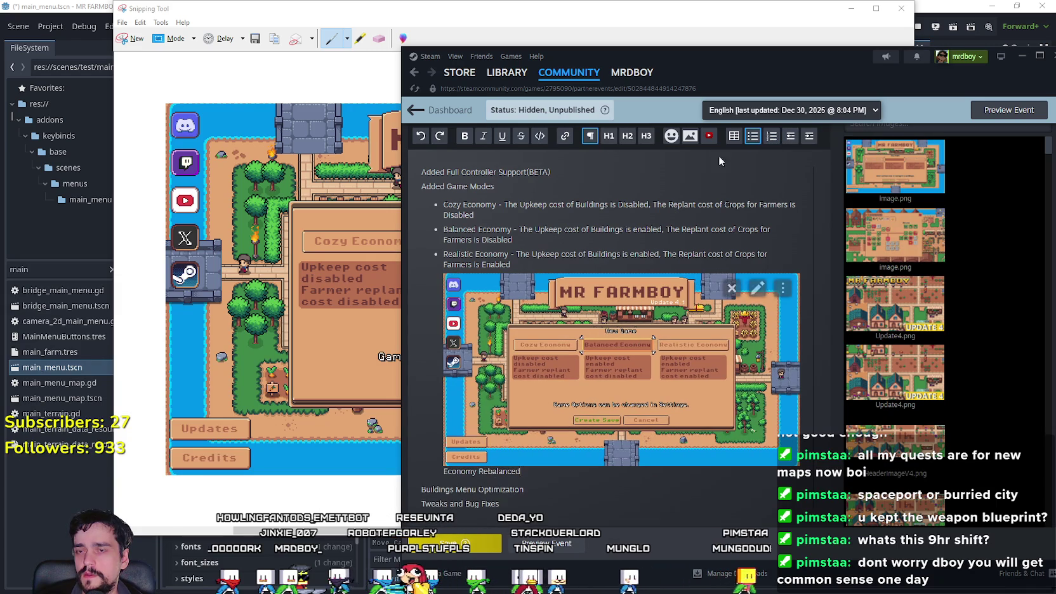
Step: Delete the embedded screenshot and bring Snipping Tool's capture to the front
{"action": "mouse_move", "coordinate": [524, 471]}
{"action": "left_mouse_down"}
{"action": "mouse_move", "coordinate": [447, 444]}
{"action": "mouse_move", "coordinate": [443, 462]}
{"action": "left_mouse_up"}
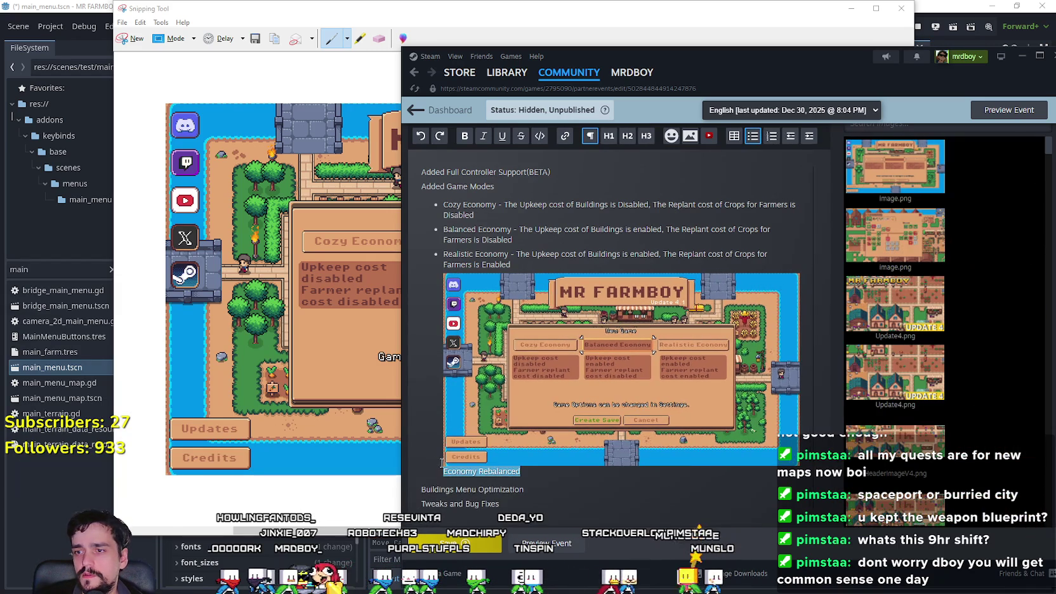
{"action": "key", "text": "BackSpace"}
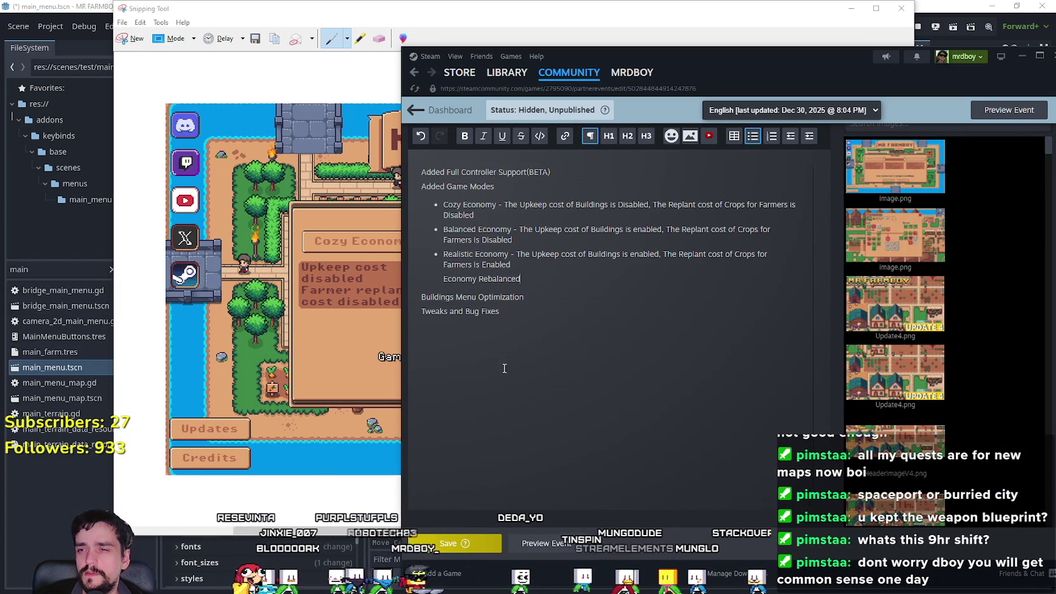
{"action": "left_click", "coordinate": [148, 36]}
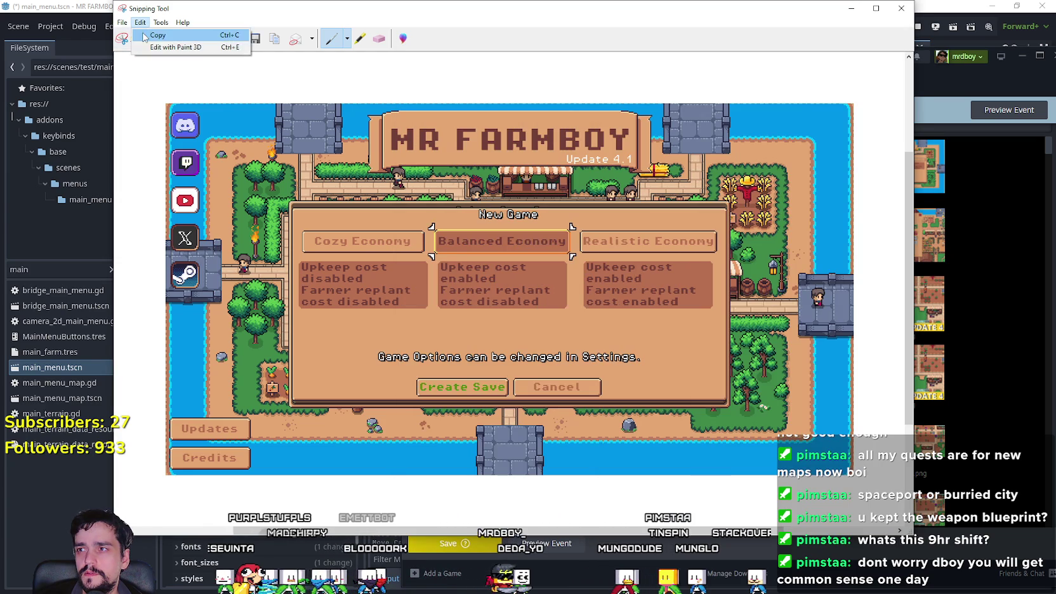
Step: Copy the Snipping Tool capture, test-paste it into the description, then undo
{"action": "left_click", "coordinate": [596, 288]}
{"action": "key", "text": "ctrl+v"}
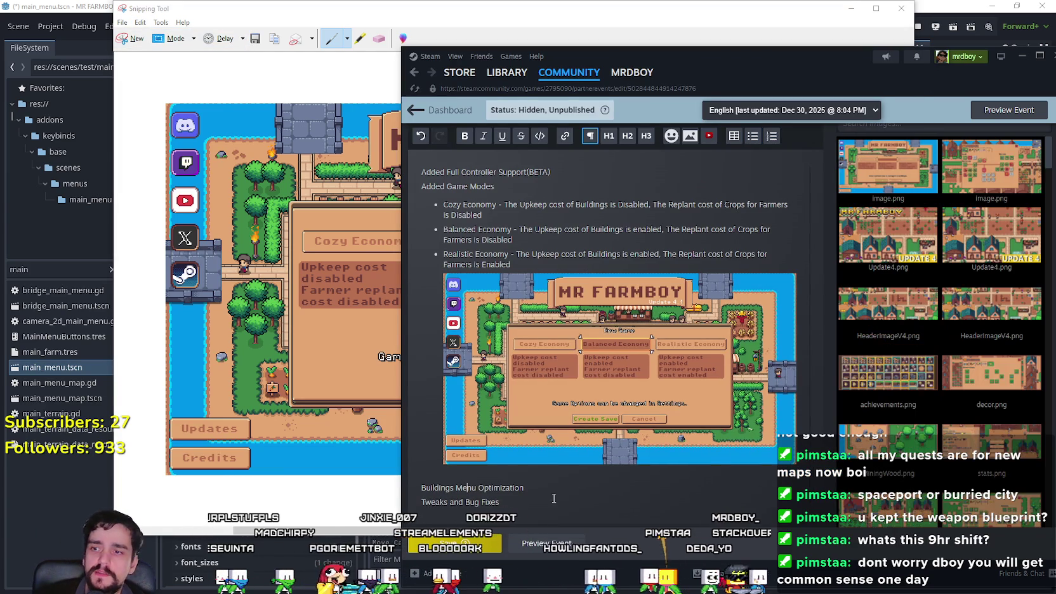
{"action": "scroll", "coordinate": [450, 335], "scroll_direction": "down", "scroll_amount": 2}
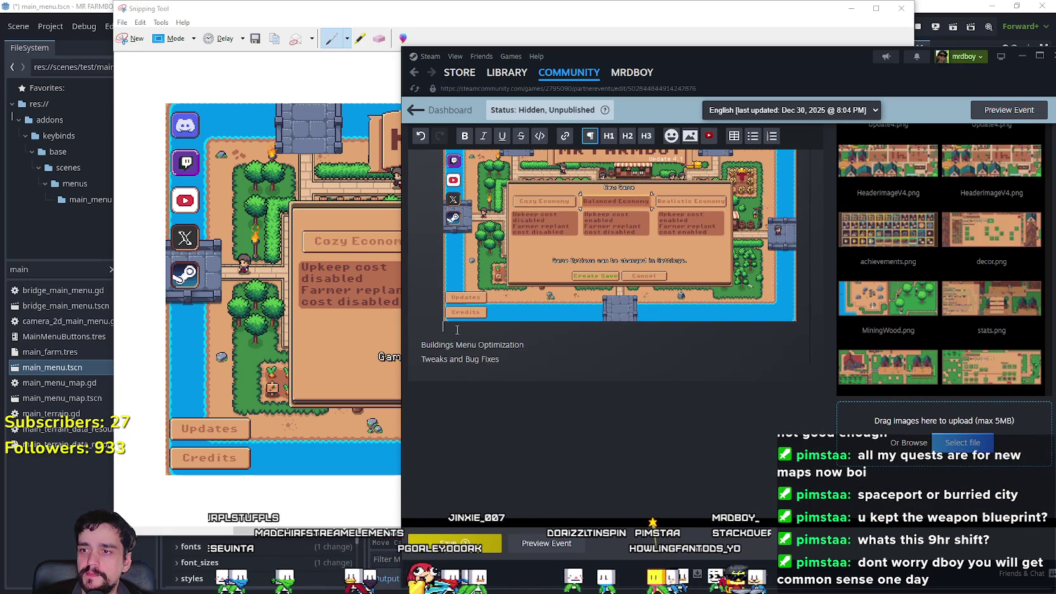
{"action": "key", "text": "ctrl+z"}
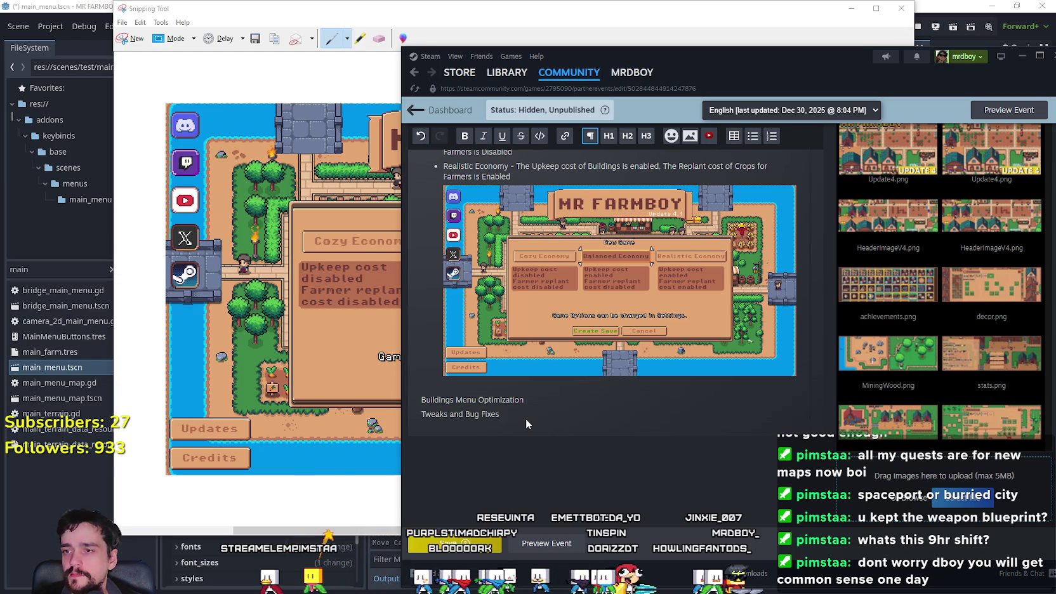
Step: Add a blank line after the Added Full Controller Support(BETA) line
{"action": "scroll", "coordinate": [501, 469], "scroll_direction": "up", "scroll_amount": 1}
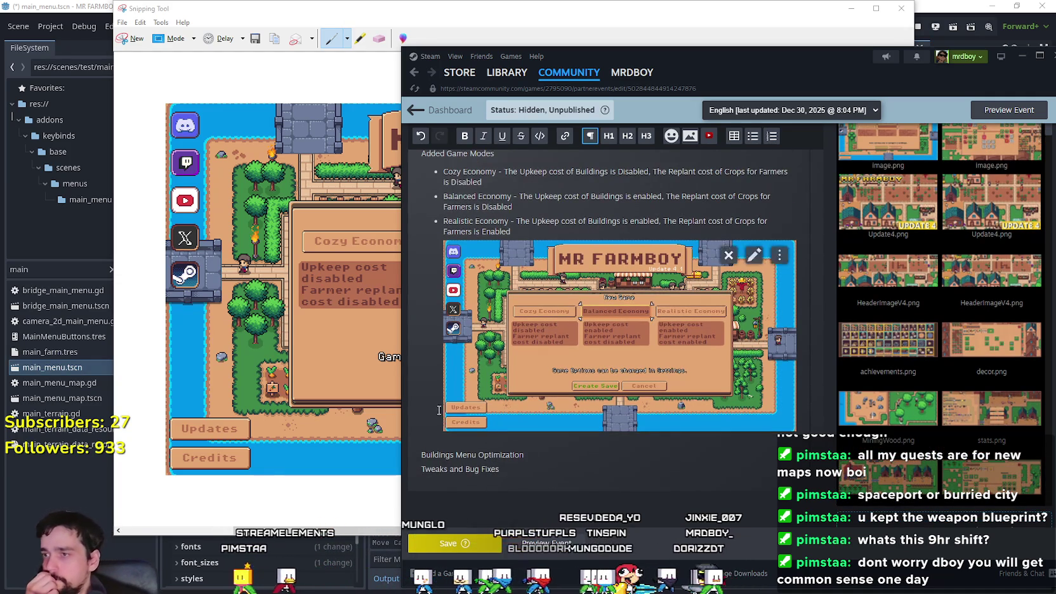
{"action": "scroll", "coordinate": [433, 236], "scroll_direction": "up", "scroll_amount": 1}
{"action": "scroll", "coordinate": [581, 298], "scroll_direction": "up", "scroll_amount": 2}
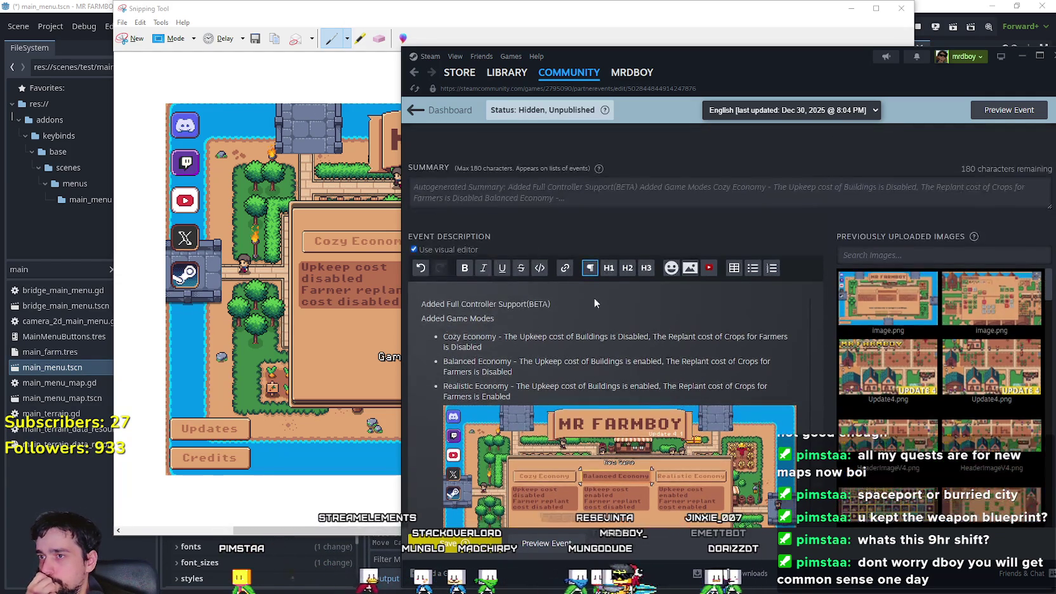
{"action": "key", "text": "Return"}
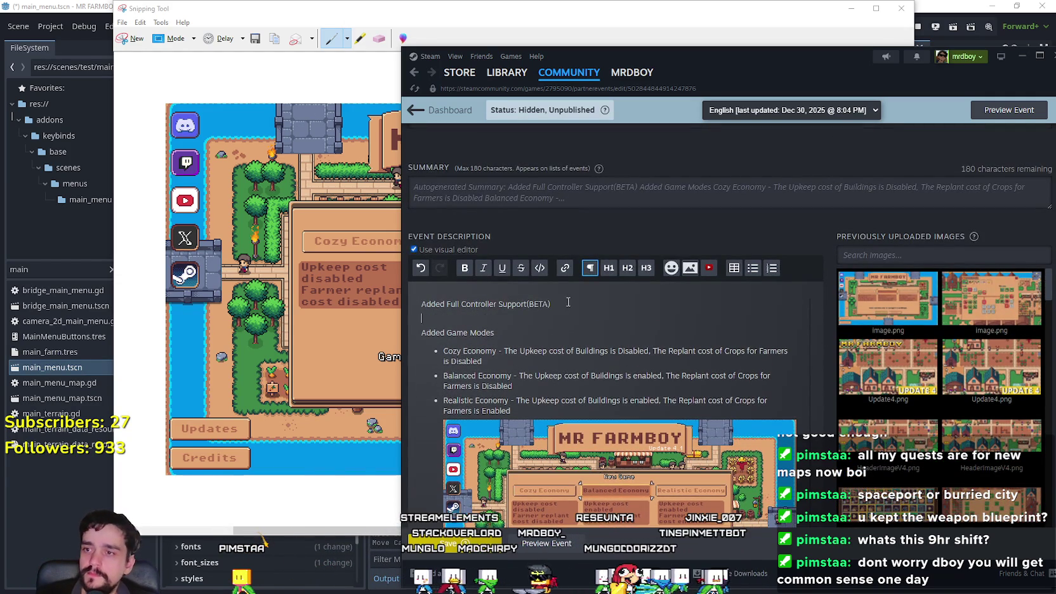
Step: Close Snipping Tool, back out of New Game to expand Save 1, then return to Steam
{"action": "left_click", "coordinate": [571, 8]}
{"action": "left_click", "coordinate": [901, 9]}
{"action": "left_click", "coordinate": [304, 148]}
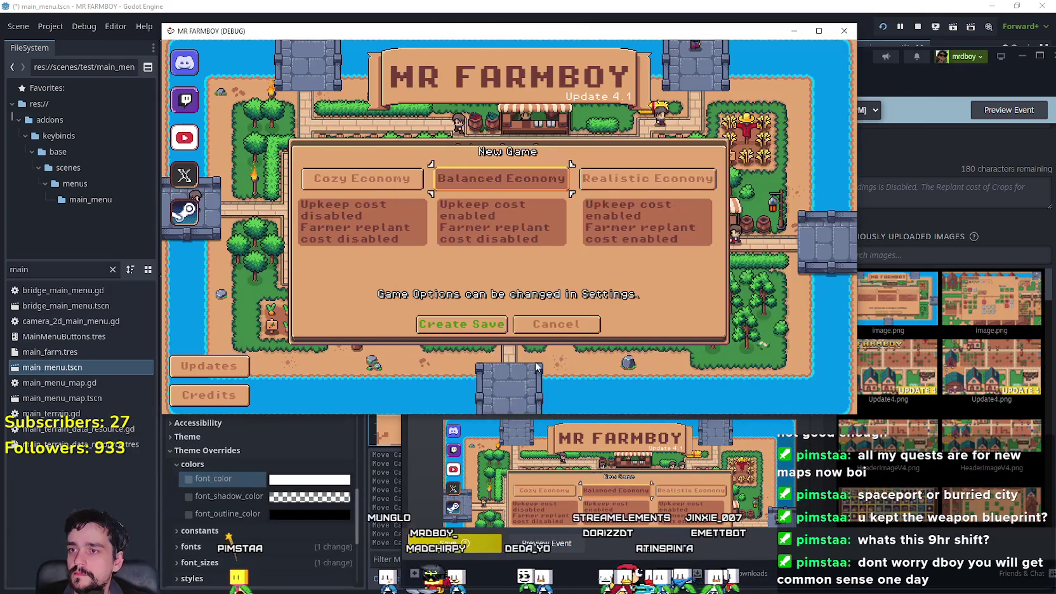
{"action": "left_click", "coordinate": [552, 324]}
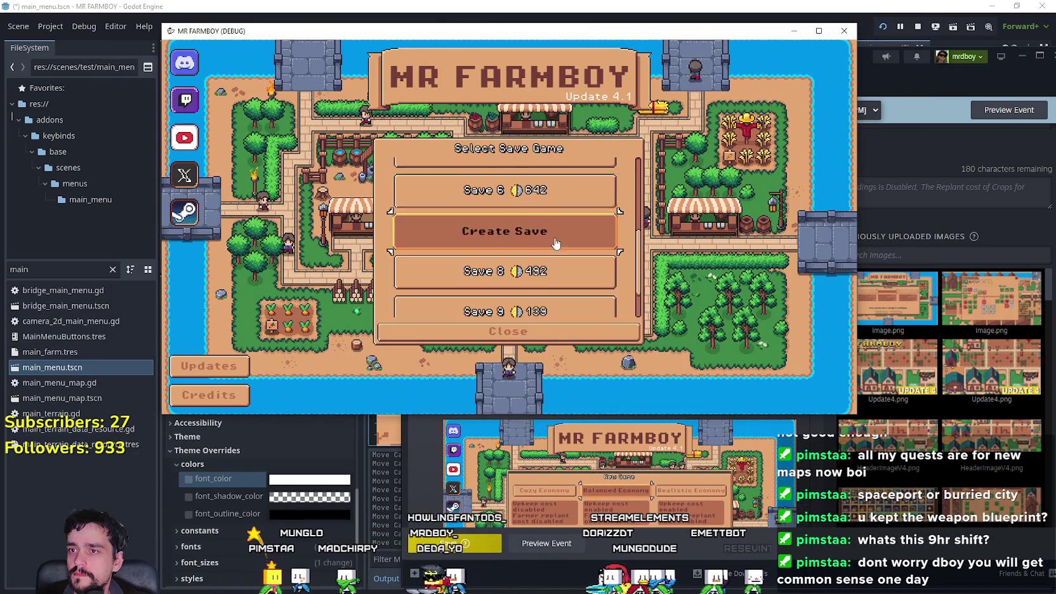
{"action": "scroll", "coordinate": [539, 241], "scroll_direction": "up", "scroll_amount": 5}
{"action": "left_click", "coordinate": [561, 168]}
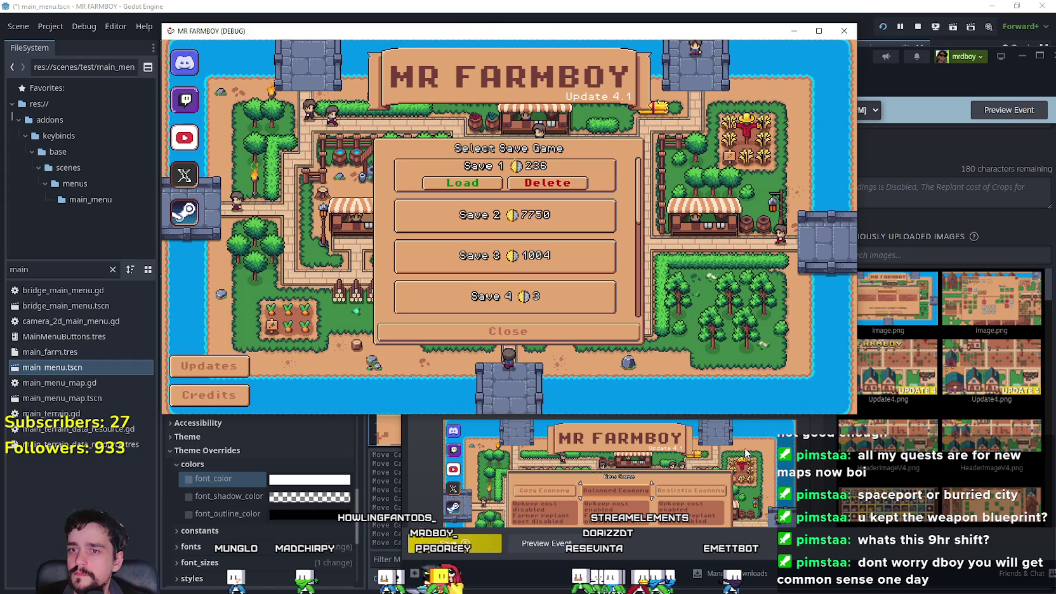
{"action": "key", "text": "alt+Tab"}
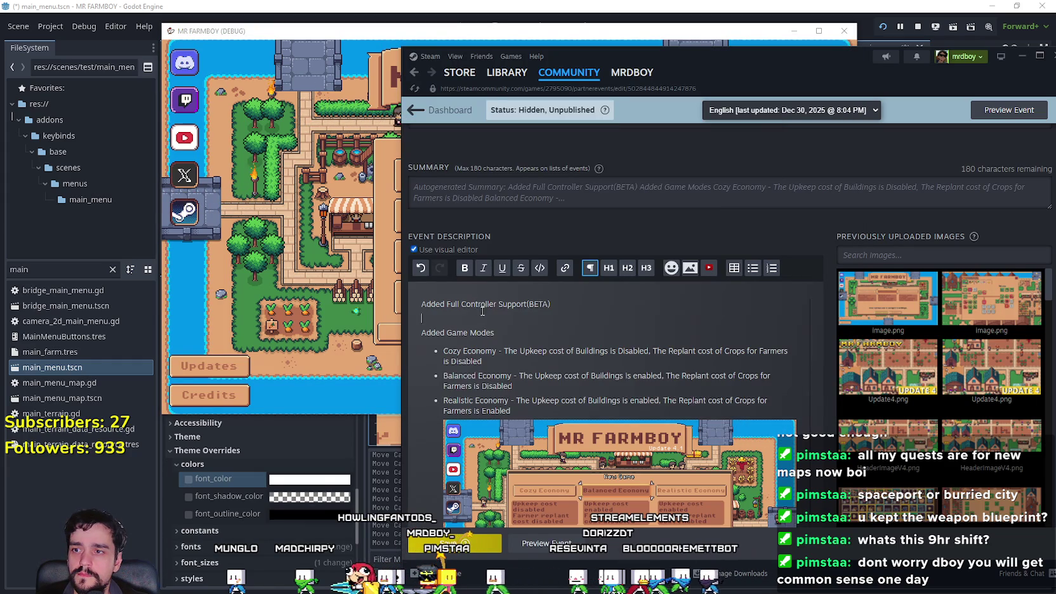
Step: Save the Steamworks event draft and bring the game's Select Save Game list forward
{"action": "scroll", "coordinate": [466, 393], "scroll_direction": "down", "scroll_amount": 3}
{"action": "left_click", "coordinate": [449, 550]}
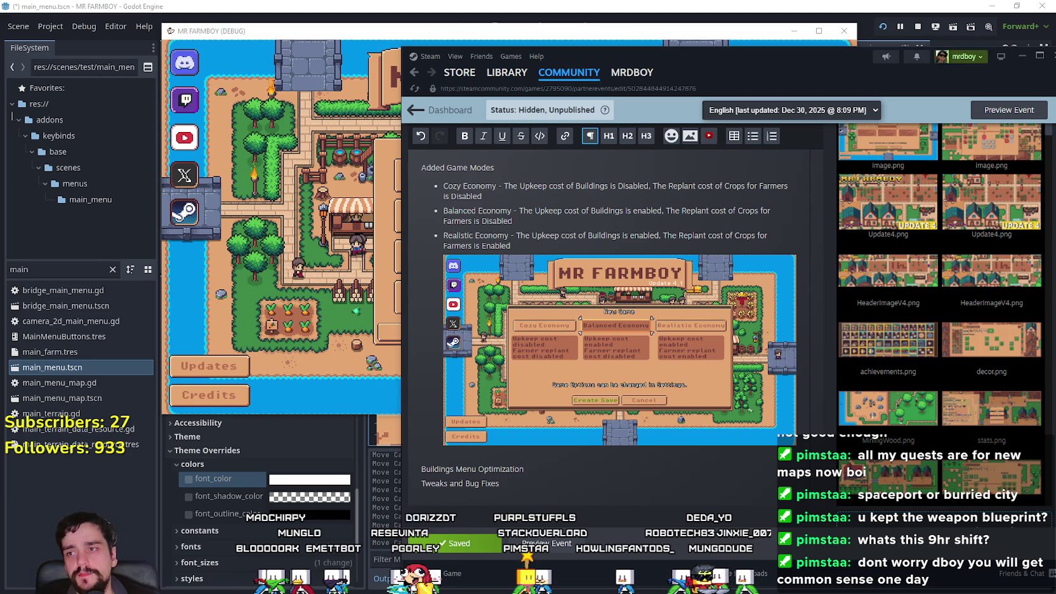
{"action": "left_click", "coordinate": [223, 93]}
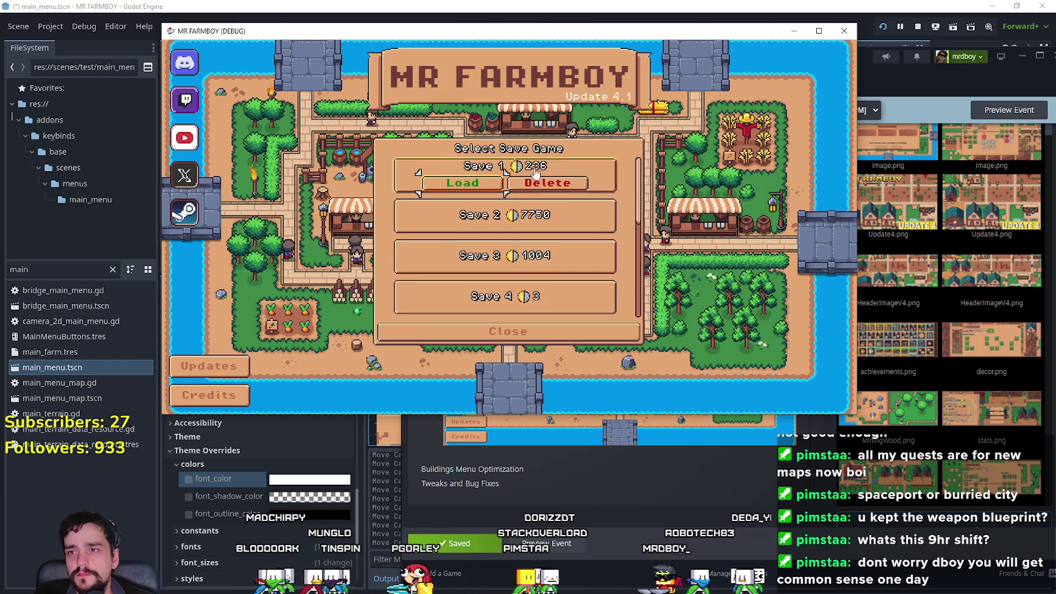
Step: Load Save 1 and walk the farmer up and left
{"action": "left_click", "coordinate": [498, 184]}
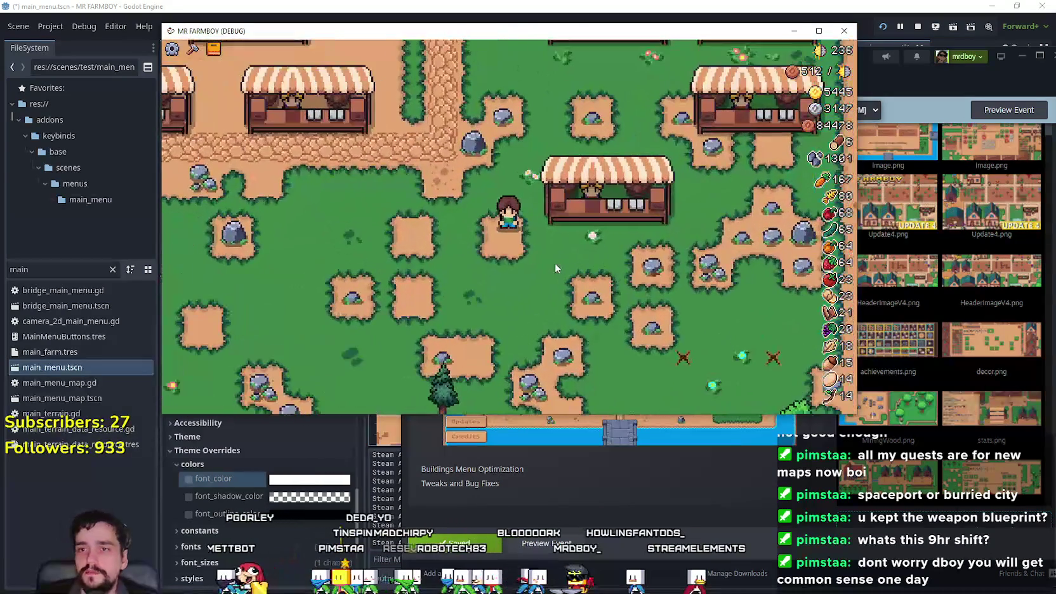
{"action": "key", "text": "a"}
{"action": "key", "text": "w"}
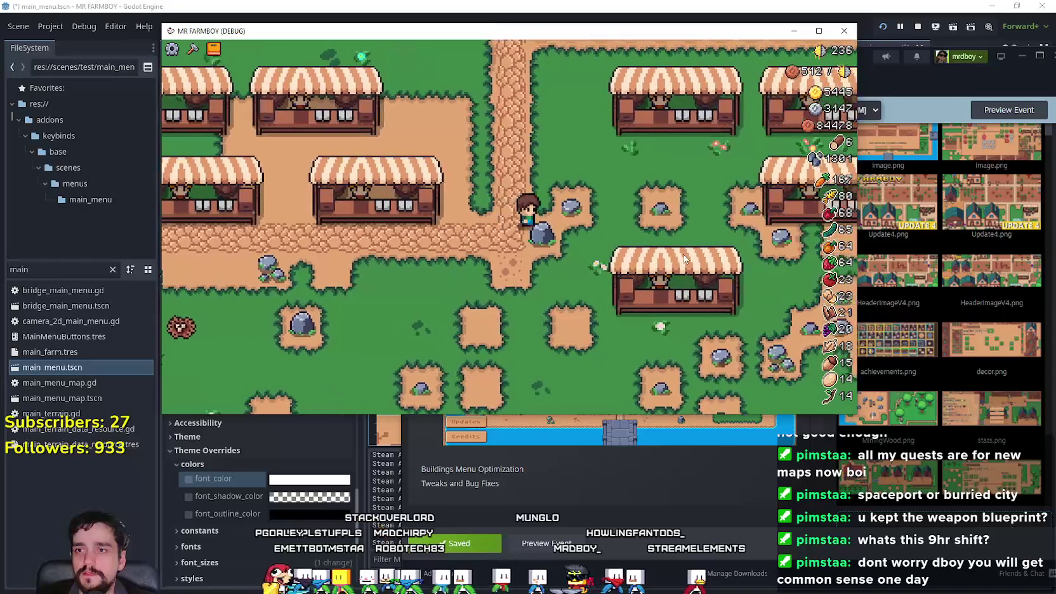
Step: Pick Grass Hedge from Crafting > Decorations and move its build preview to a clear spot
{"action": "key", "text": "c"}
{"action": "left_click", "coordinate": [220, 119]}
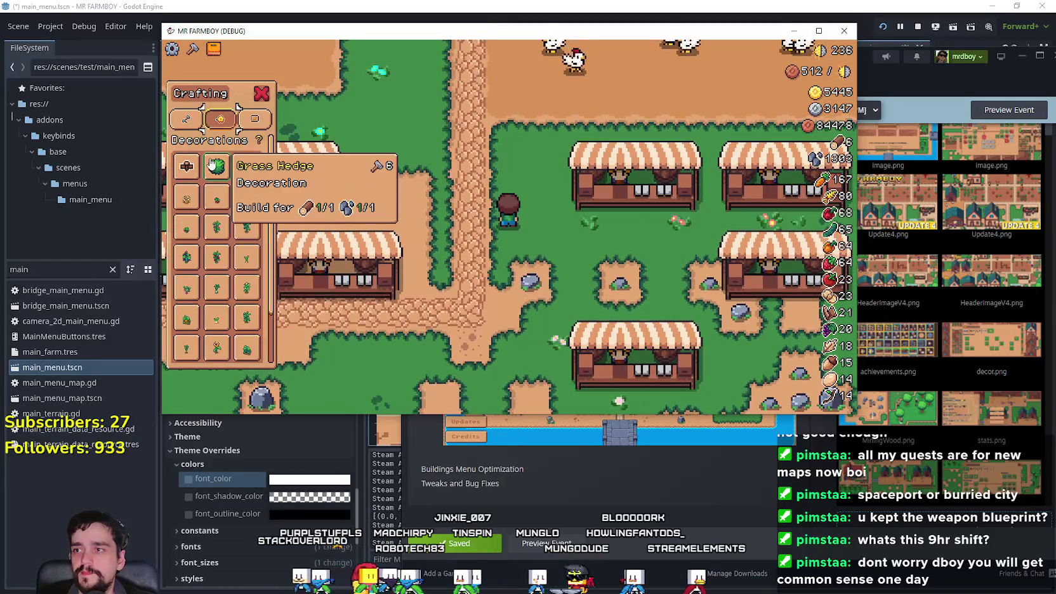
{"action": "left_click", "coordinate": [217, 166]}
{"action": "key", "text": "s"}
{"action": "key", "text": "d"}
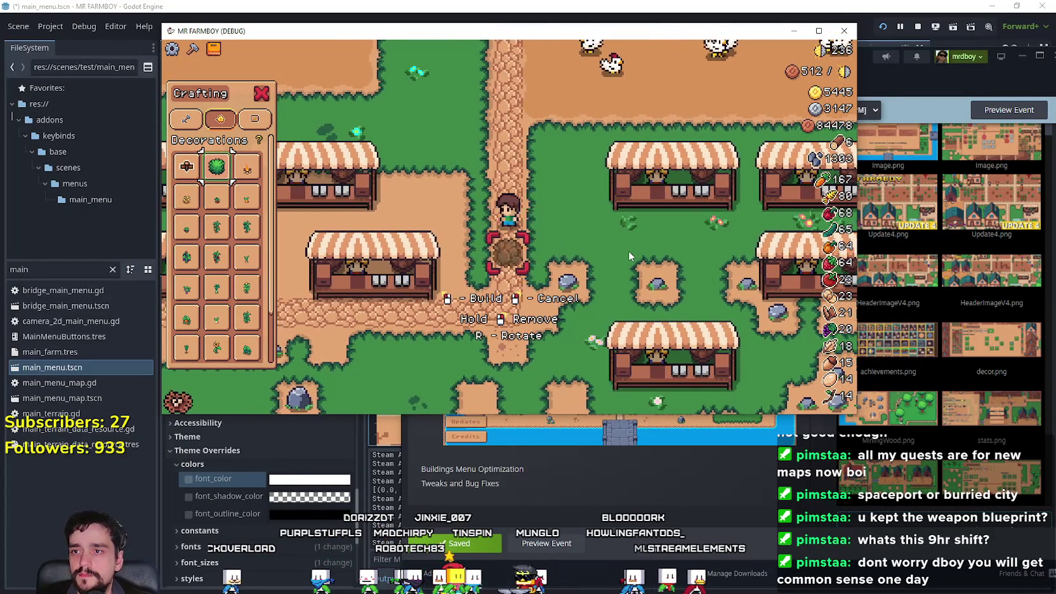
{"action": "key", "text": "a"}
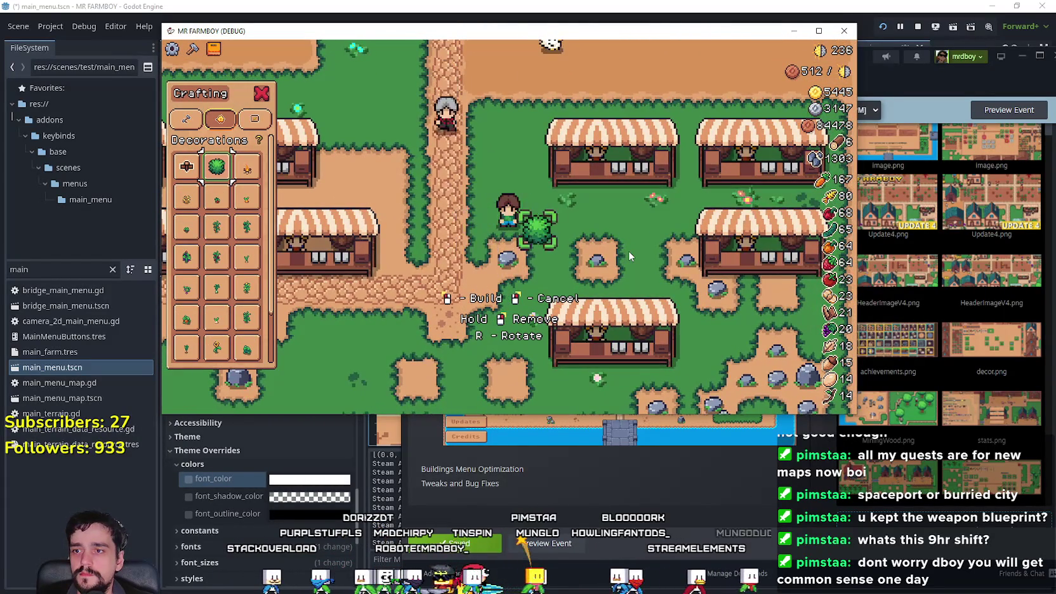
Step: Walk the farmer down toward the market stalls and back up
{"action": "key", "text": "s"}
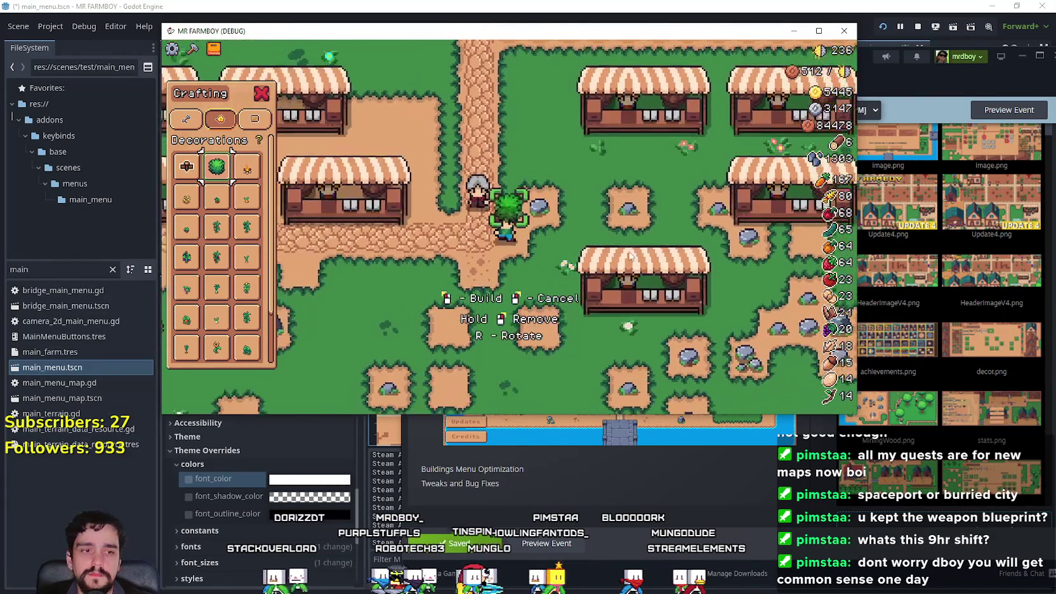
{"action": "key", "text": "s"}
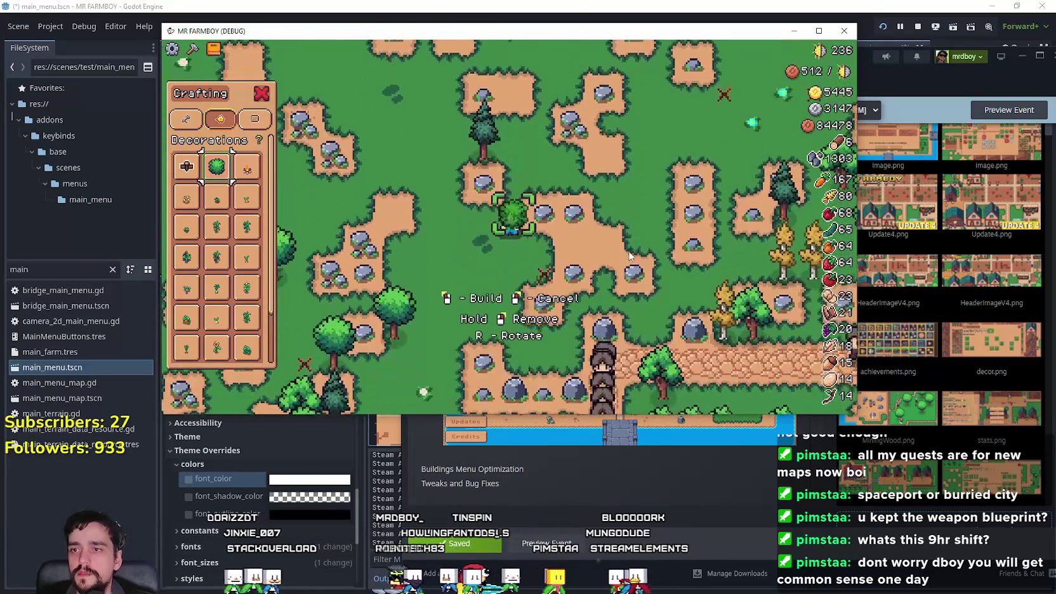
{"action": "key", "text": "s"}
{"action": "scroll", "coordinate": [219, 106], "scroll_direction": "down", "scroll_amount": 2}
{"action": "key", "text": "w"}
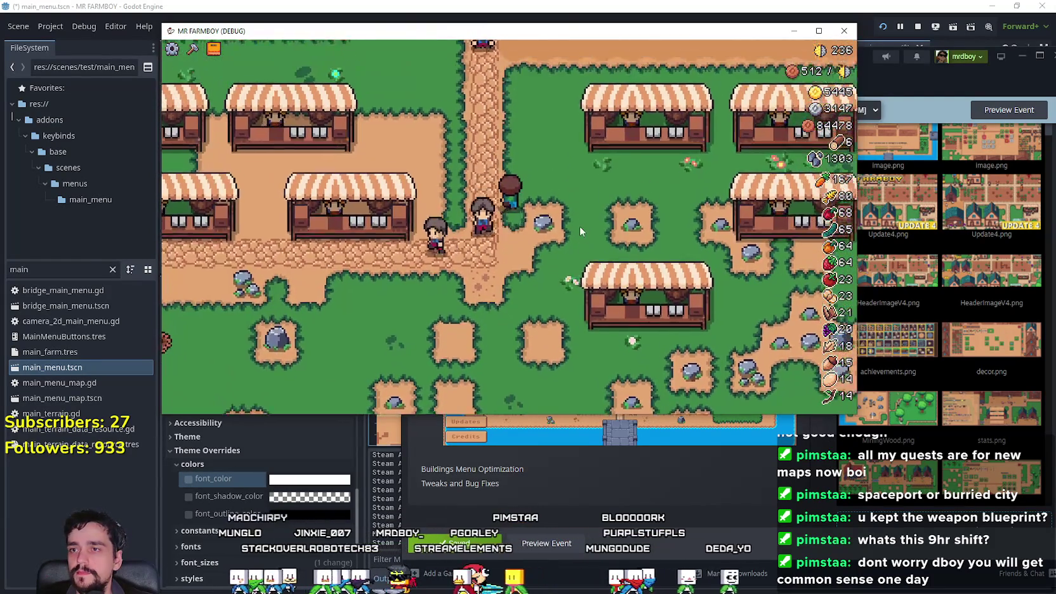
{"action": "key", "text": "w"}
Step: Open and close the Advancements panel, then return to the Godot editor
{"action": "key", "text": "k"}
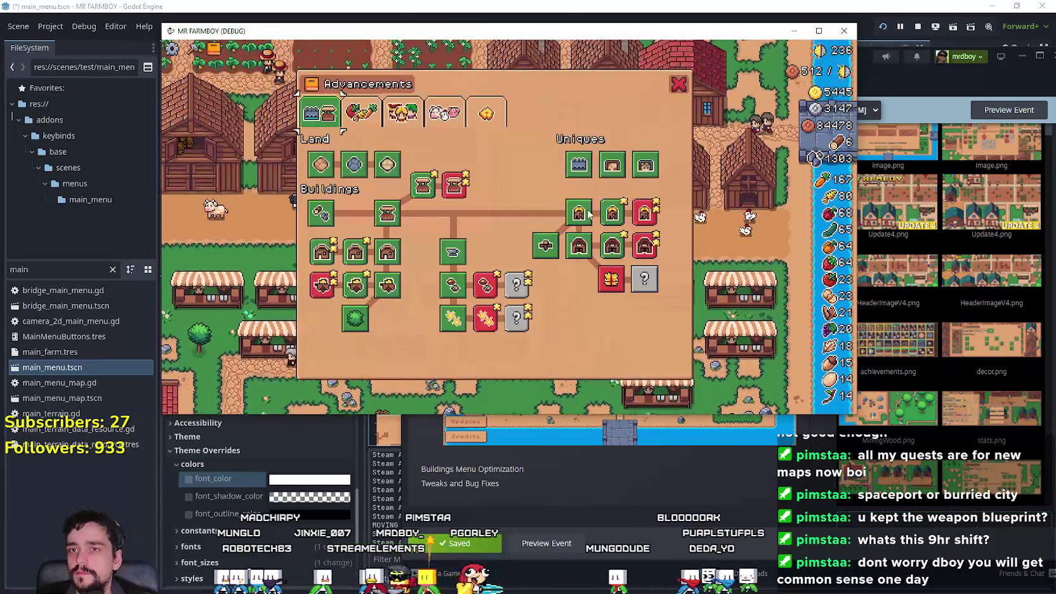
{"action": "key", "text": "Escape"}
{"action": "key", "text": "w"}
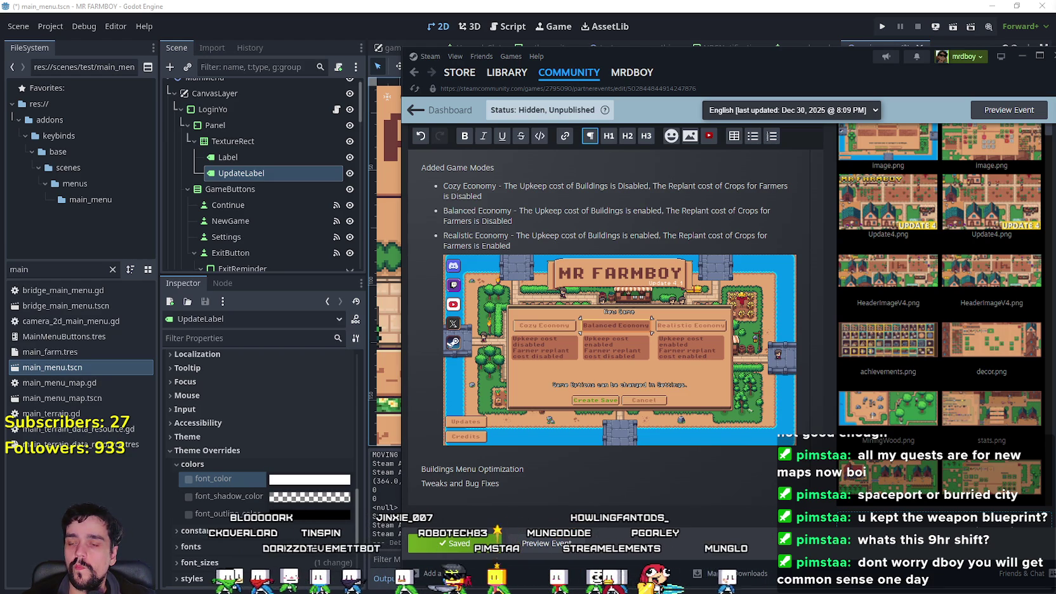
{"action": "left_click", "coordinate": [376, 9]}
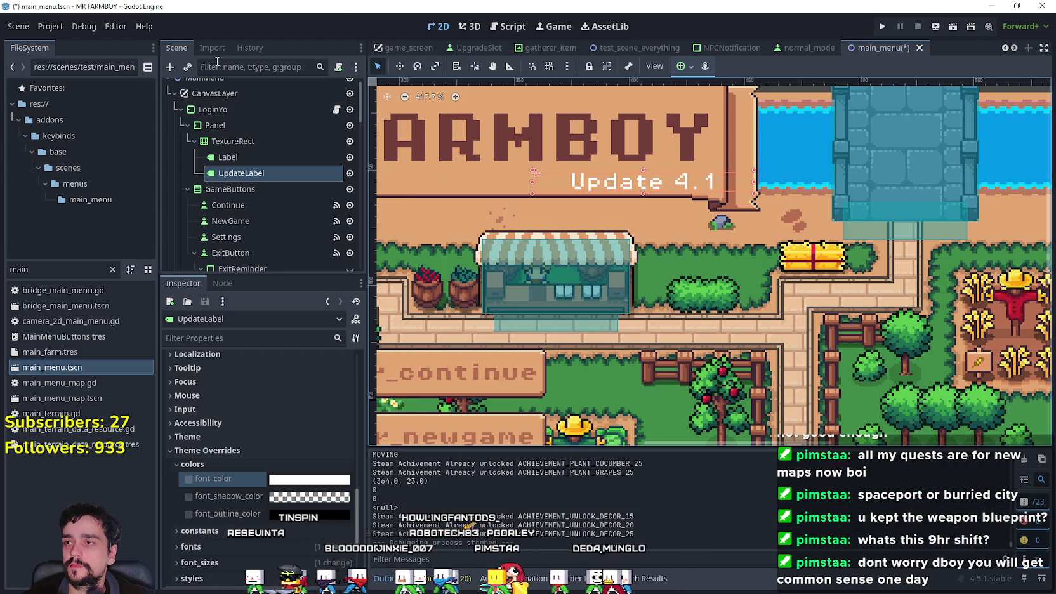
Step: Save main_menu, then search 'setting' and open settingsManager.gd and settingsMenu.tscn
{"action": "left_click", "coordinate": [896, 51]}
{"action": "key", "text": "ctrl+s"}
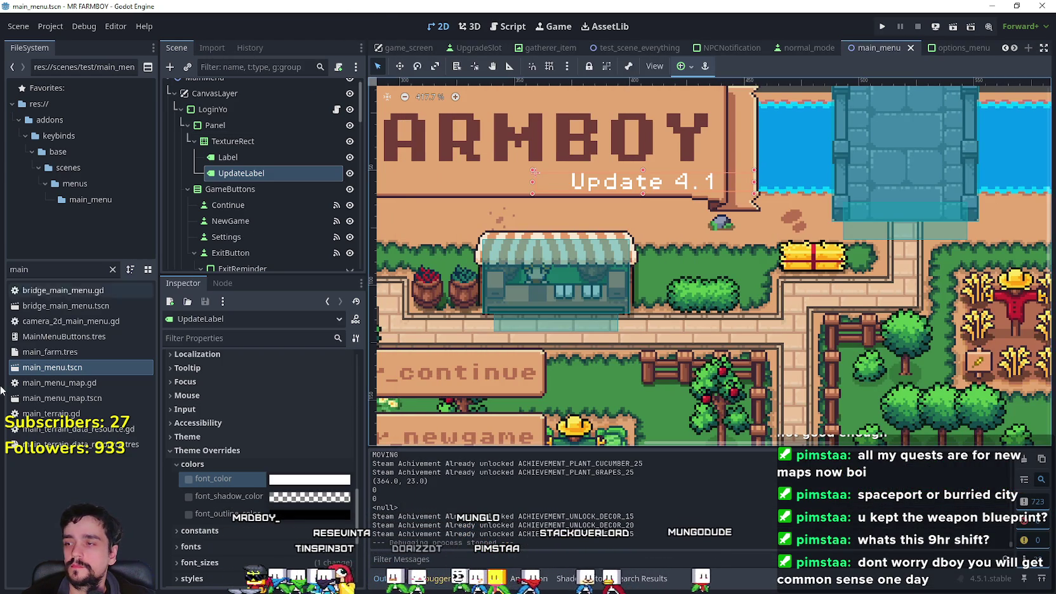
{"action": "left_click", "coordinate": [8, 269]}
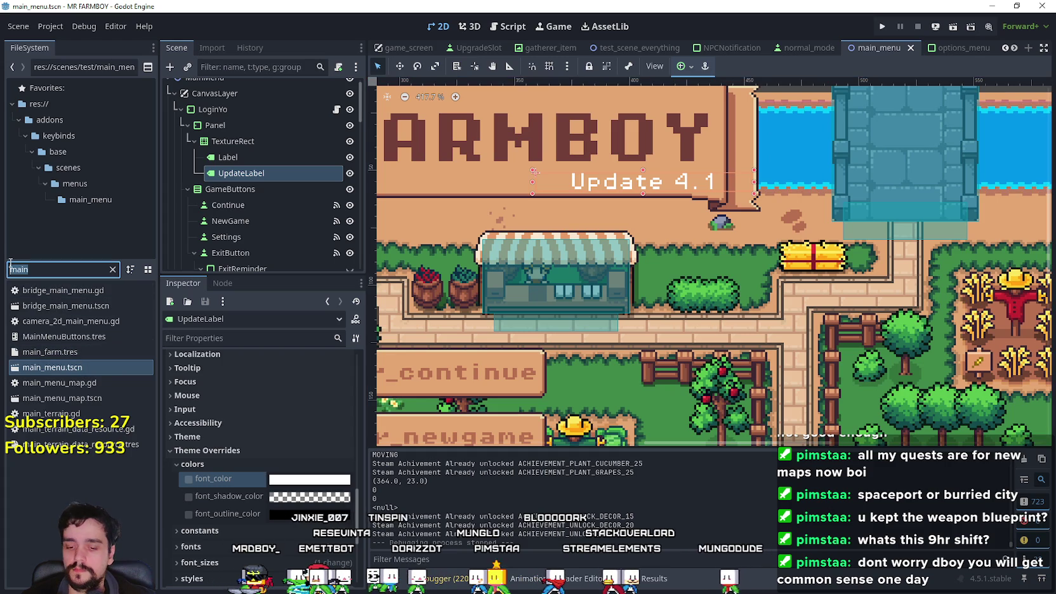
{"action": "type", "text": "setting"}
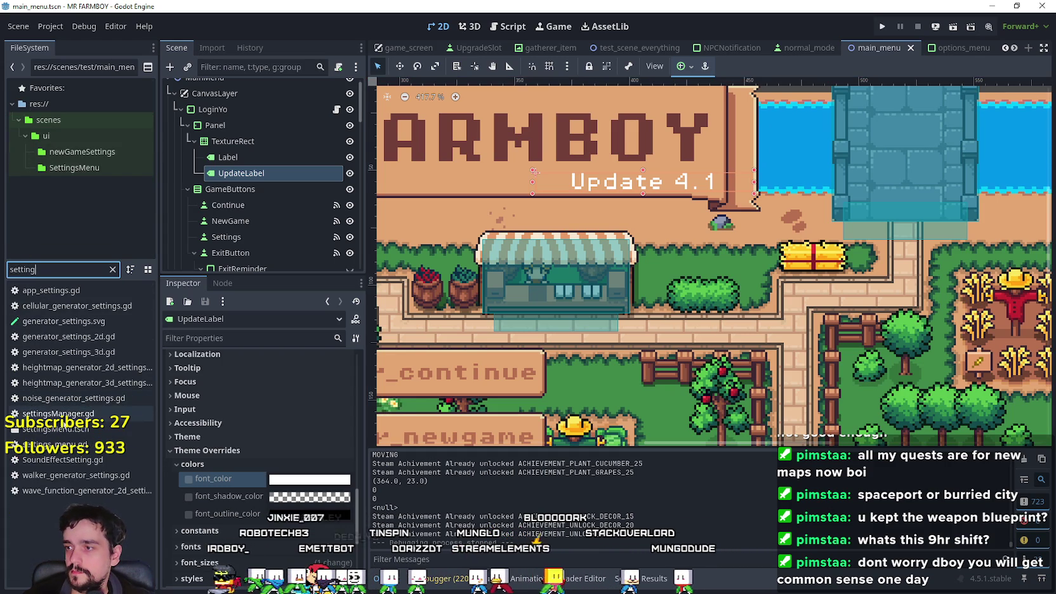
{"action": "double_click", "coordinate": [60, 413]}
{"action": "double_click", "coordinate": [66, 430]}
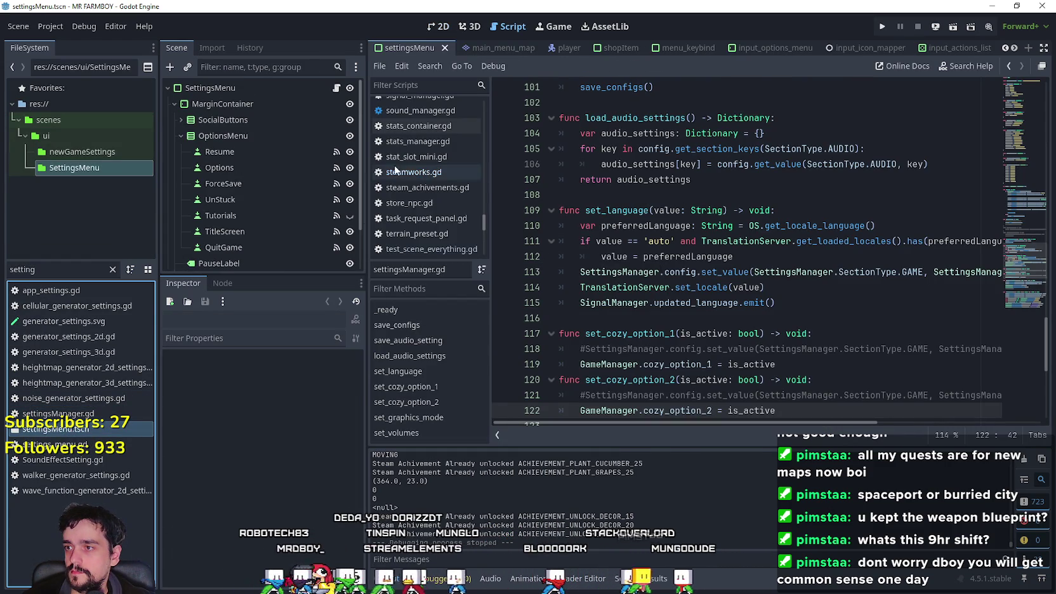
Step: Change the UpdateLabel text to Update 4.1 without (BETA) and save the scene
{"action": "scroll", "coordinate": [360, 114], "scroll_direction": "down", "scroll_amount": 3}
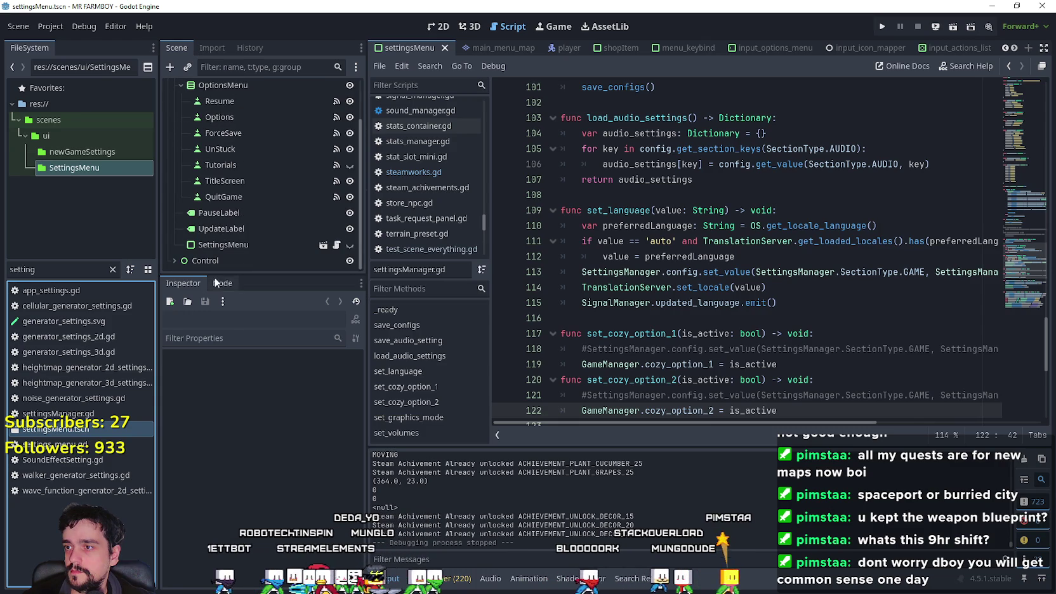
{"action": "left_click", "coordinate": [174, 263]}
{"action": "scroll", "coordinate": [179, 254], "scroll_direction": "down", "scroll_amount": 10}
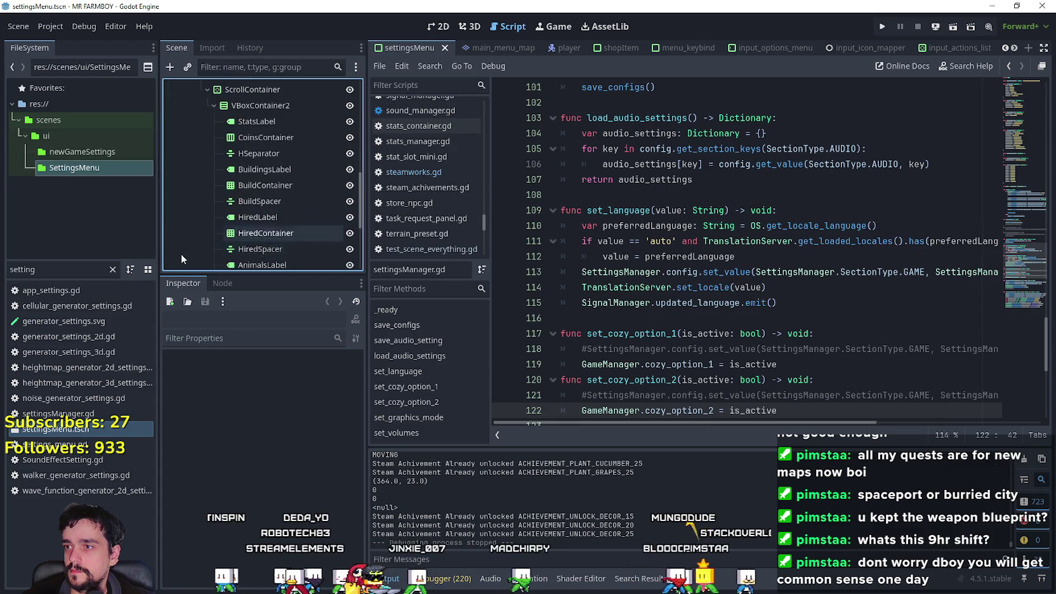
{"action": "scroll", "coordinate": [194, 236], "scroll_direction": "up", "scroll_amount": 10}
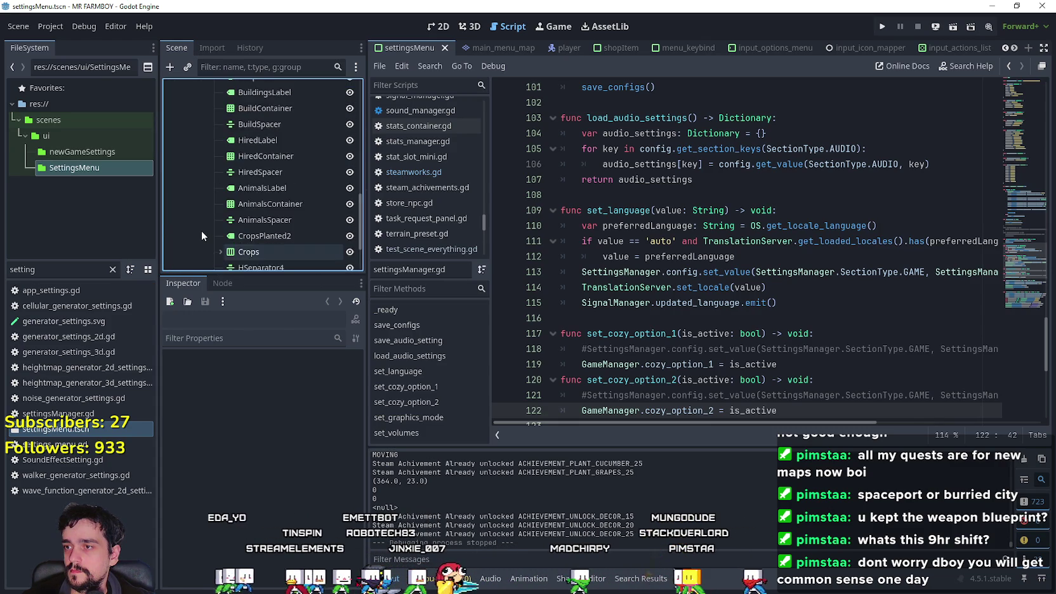
{"action": "scroll", "coordinate": [199, 229], "scroll_direction": "up", "scroll_amount": 3}
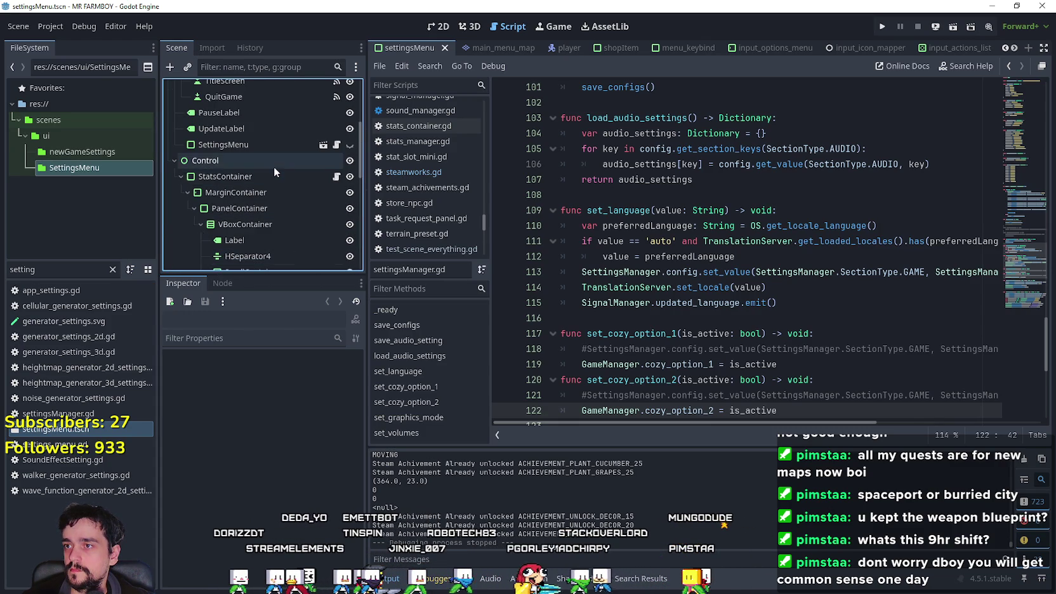
{"action": "left_click", "coordinate": [262, 155]}
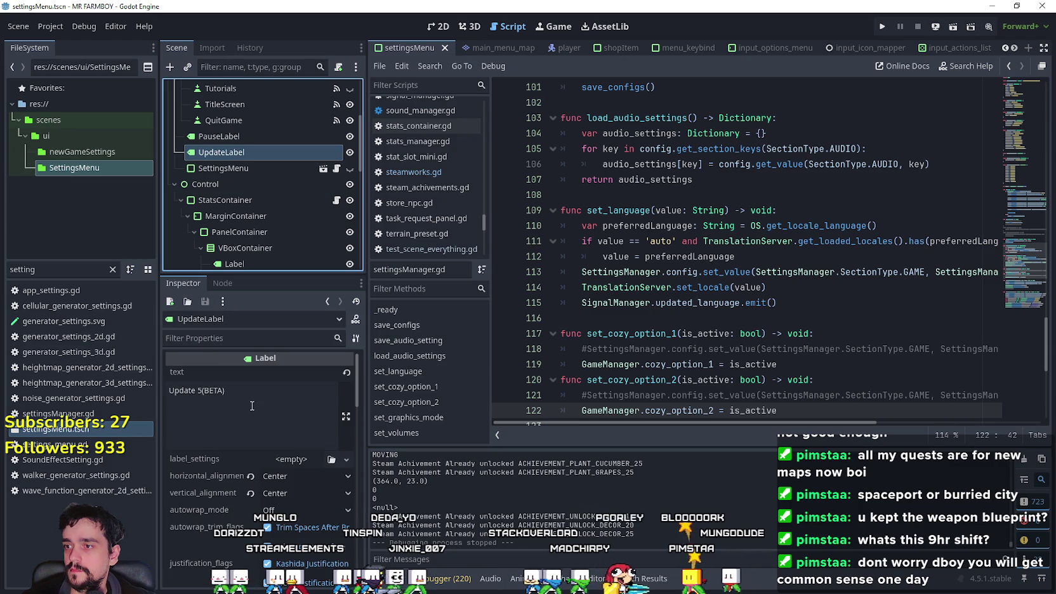
{"action": "left_click", "coordinate": [252, 406]}
{"action": "type", "text": "4.1"}
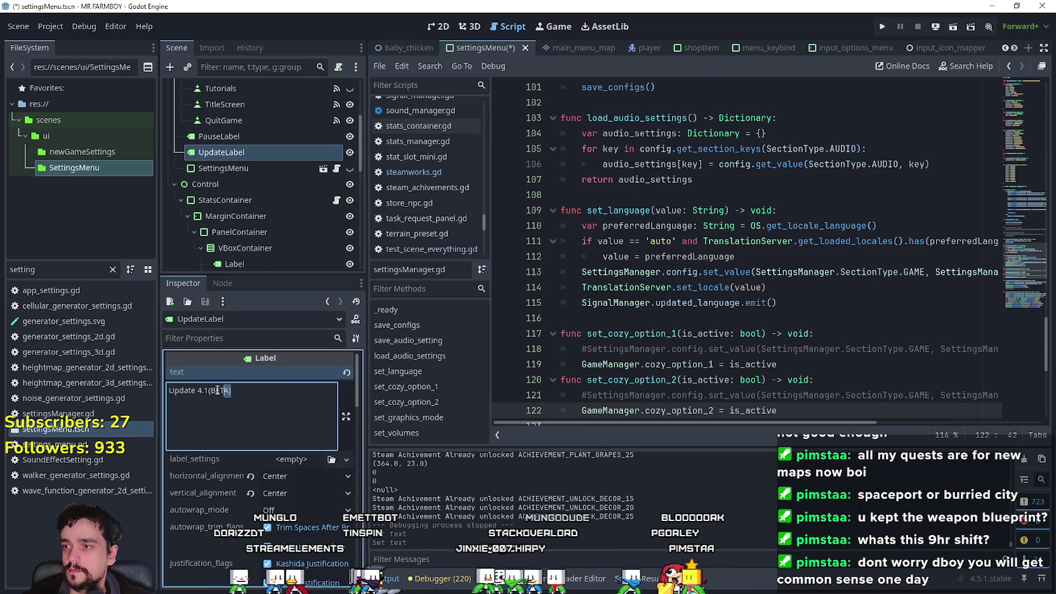
{"action": "key", "text": "BackSpace"}
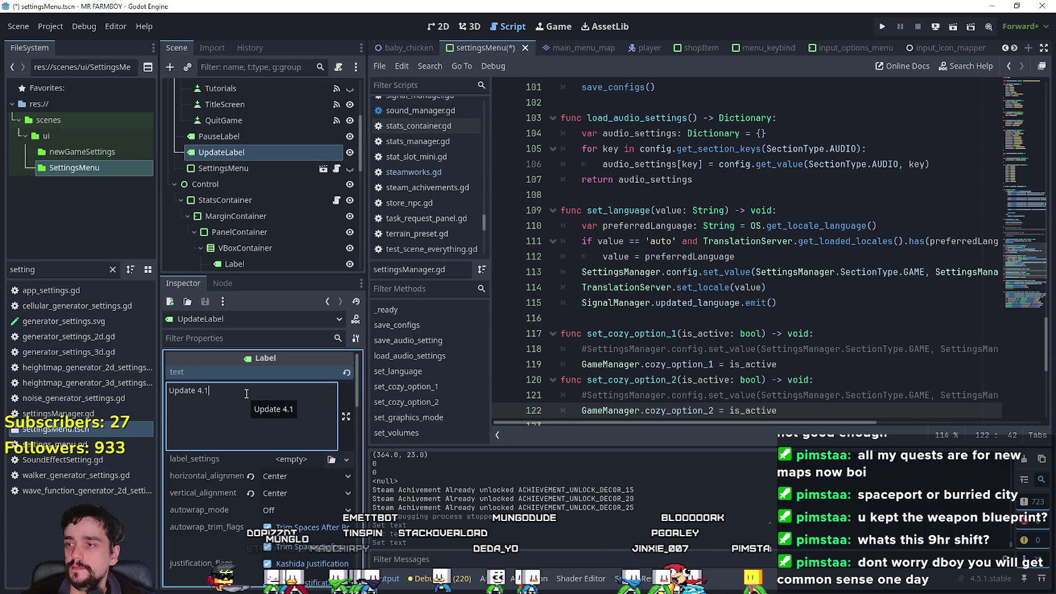
{"action": "key", "text": "ctrl+s"}
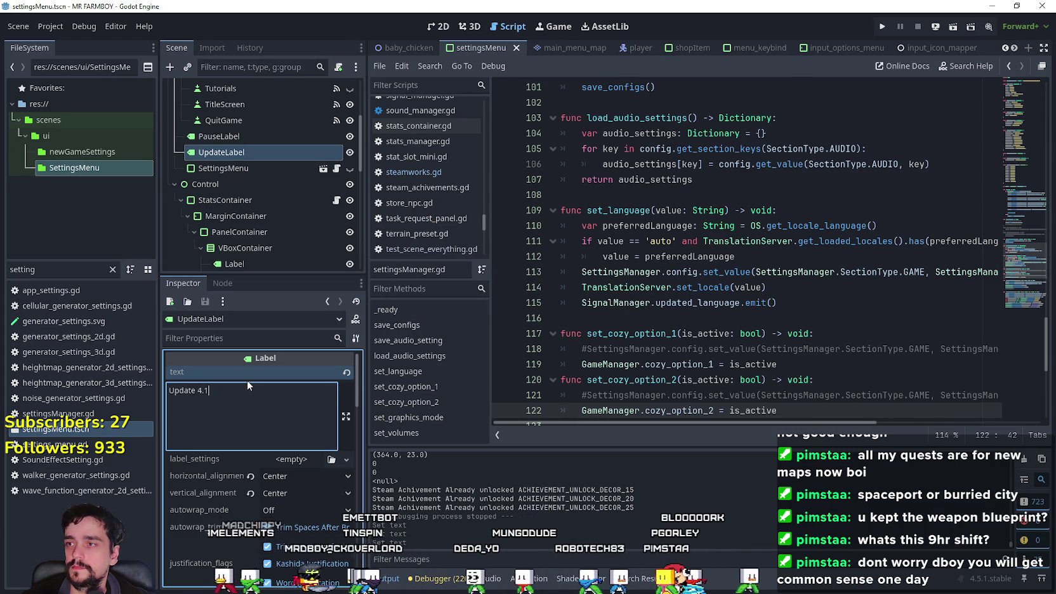
Step: Remove the label's font_color override and select the FileSystem filter text
{"action": "scroll", "coordinate": [248, 507], "scroll_direction": "down", "scroll_amount": 5}
{"action": "scroll", "coordinate": [250, 500], "scroll_direction": "down", "scroll_amount": 10}
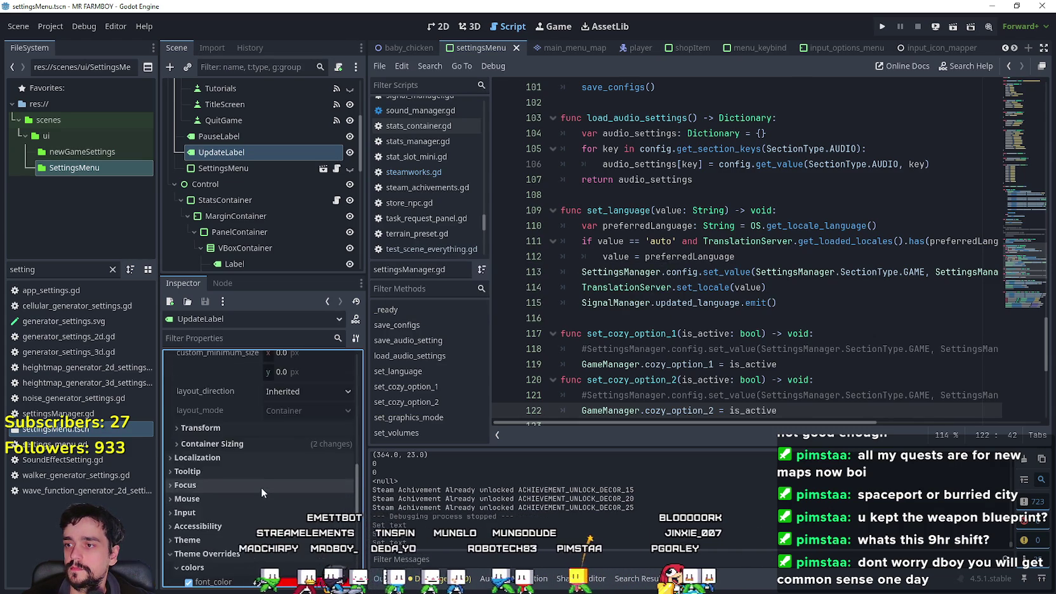
{"action": "left_click", "coordinate": [257, 466]}
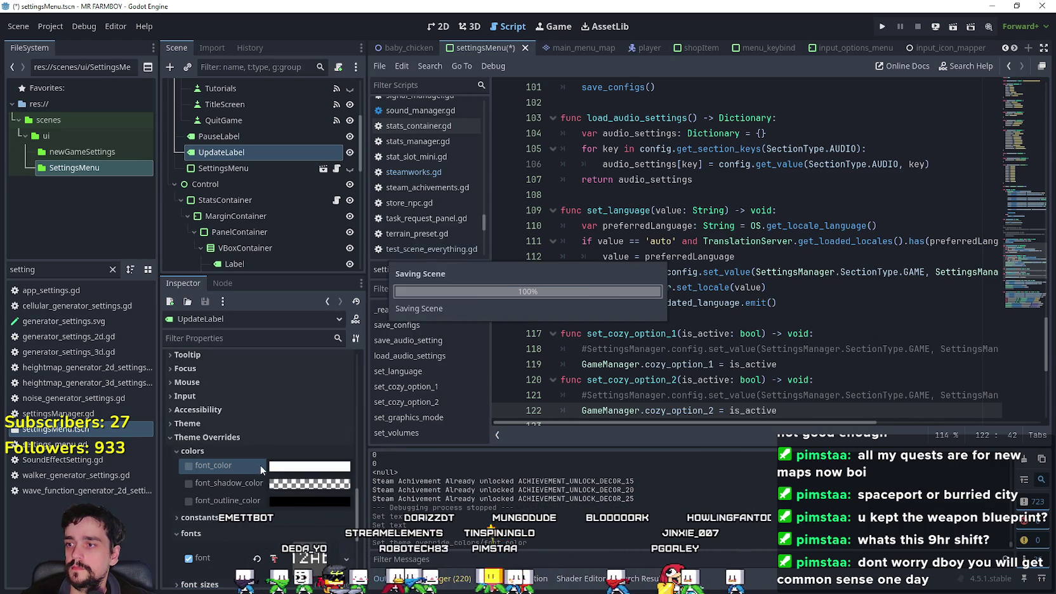
{"action": "double_click", "coordinate": [3, 269]}
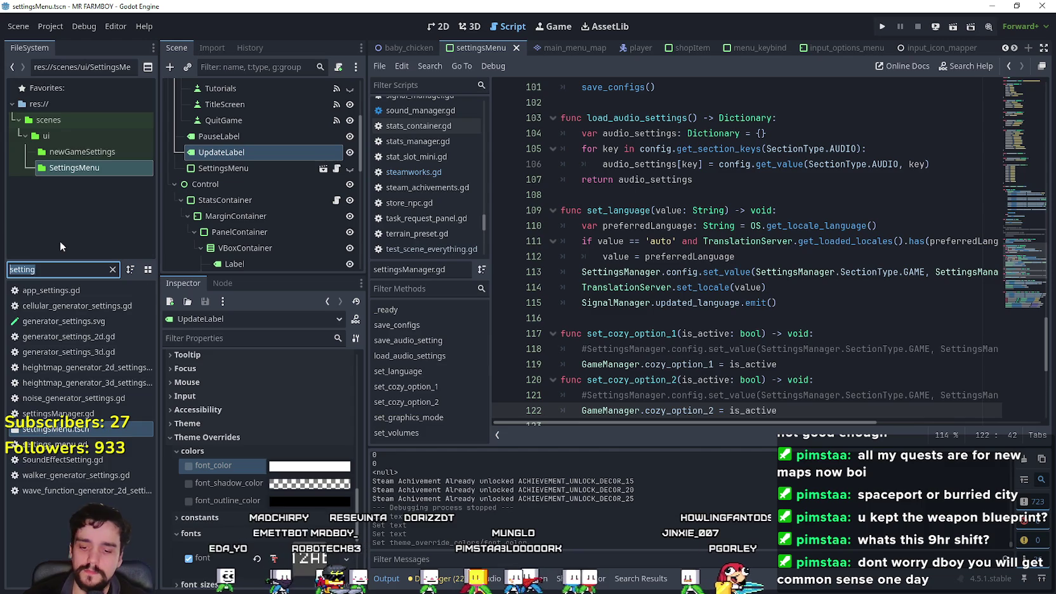
Step: Filter FileSystem for main_ and open main_menu.tscn
{"action": "type", "text": "main_"}
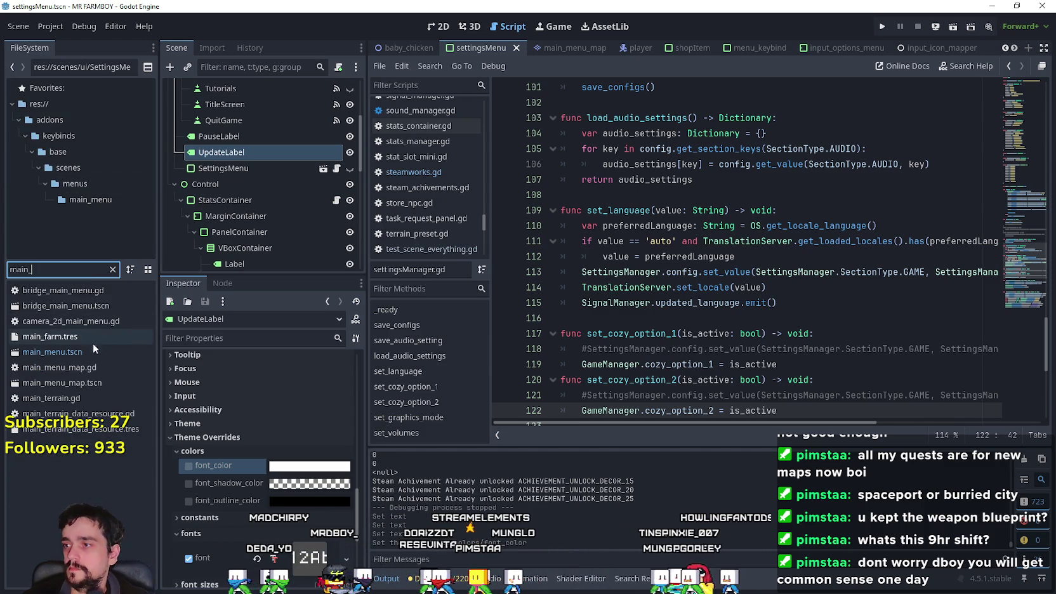
{"action": "double_click", "coordinate": [90, 352]}
{"action": "scroll", "coordinate": [273, 159], "scroll_direction": "up", "scroll_amount": 1}
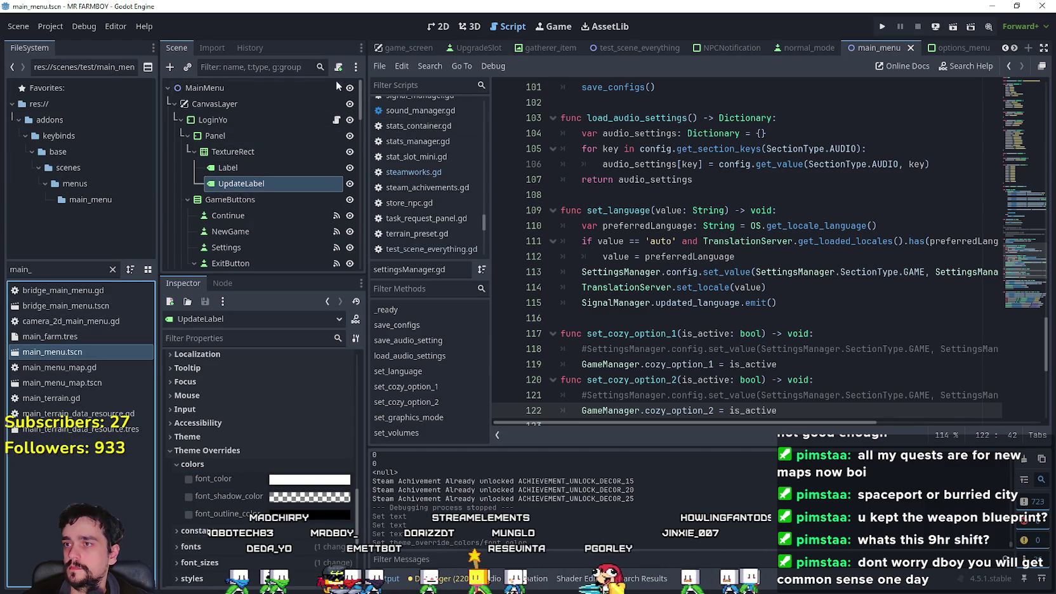
{"action": "scroll", "coordinate": [253, 197], "scroll_direction": "down", "scroll_amount": 5}
{"action": "scroll", "coordinate": [253, 207], "scroll_direction": "down", "scroll_amount": 6}
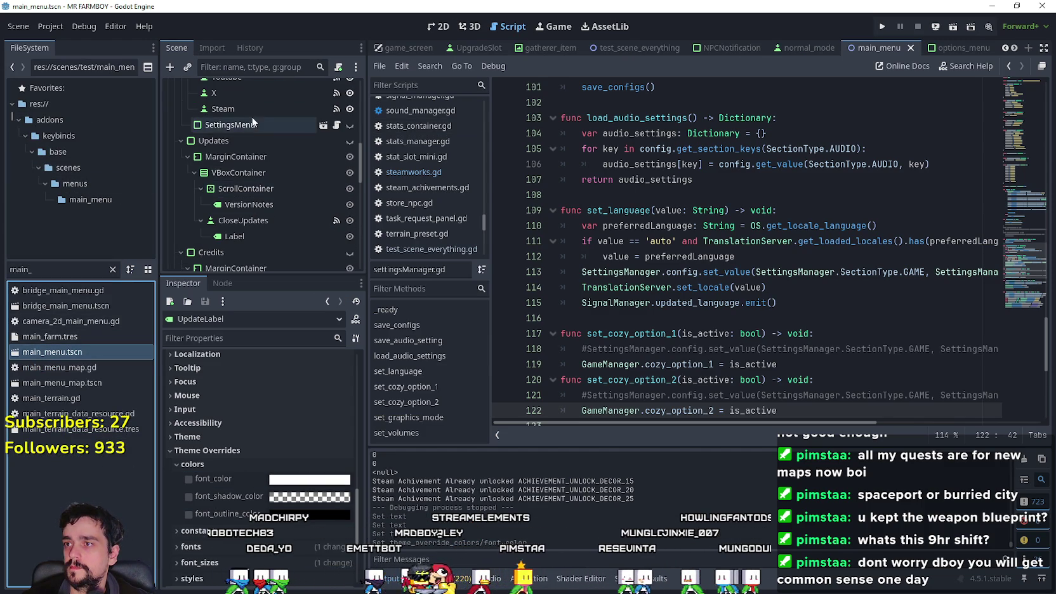
{"action": "scroll", "coordinate": [276, 250], "scroll_direction": "down", "scroll_amount": 5}
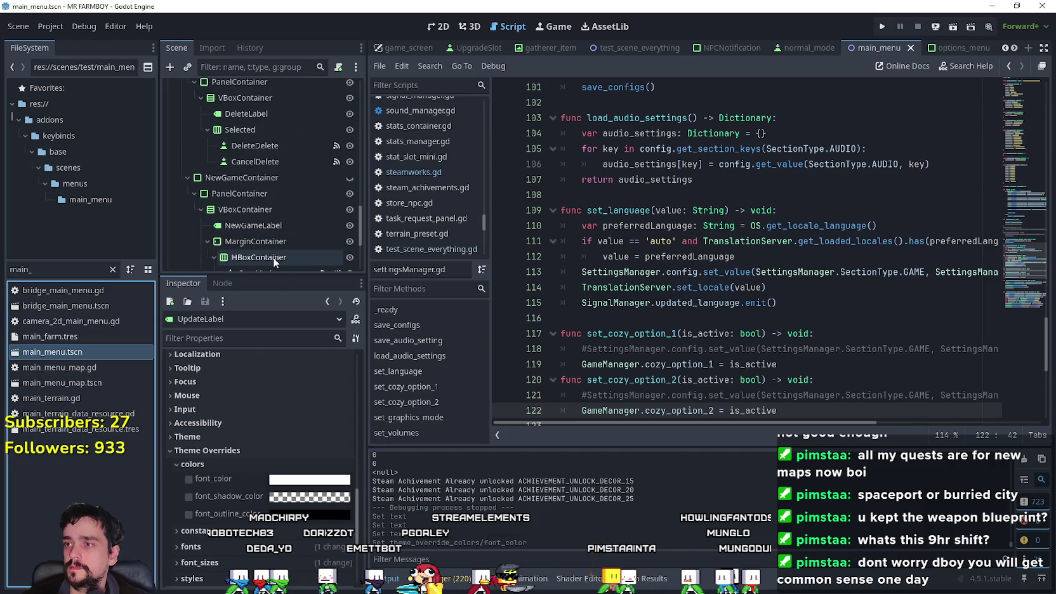
Step: Select the VersionNotes label and open its text in the full editor at the third line
{"action": "left_click", "coordinate": [253, 214]}
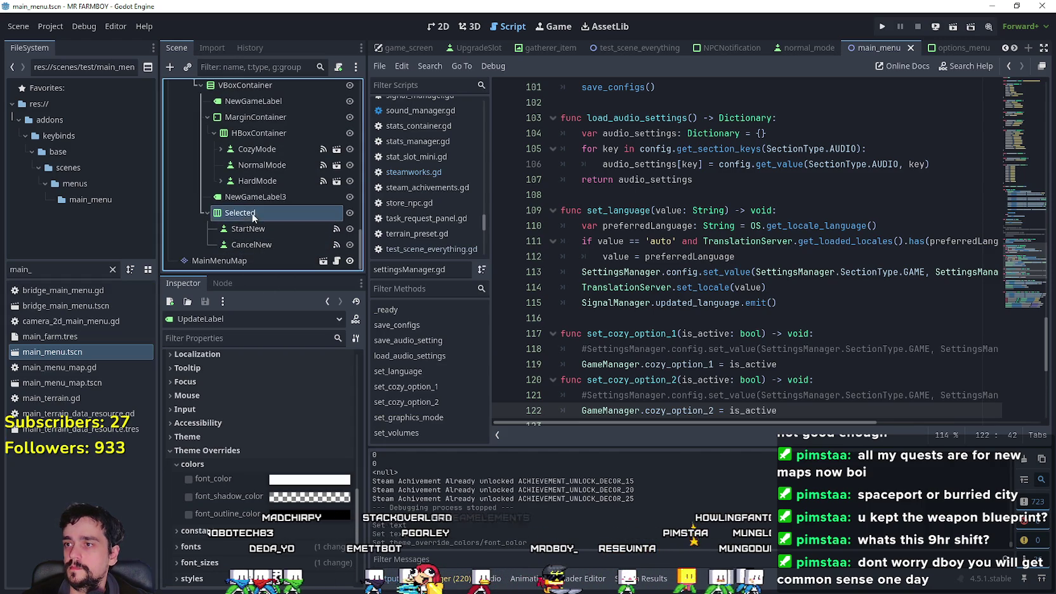
{"action": "left_click", "coordinate": [260, 249]}
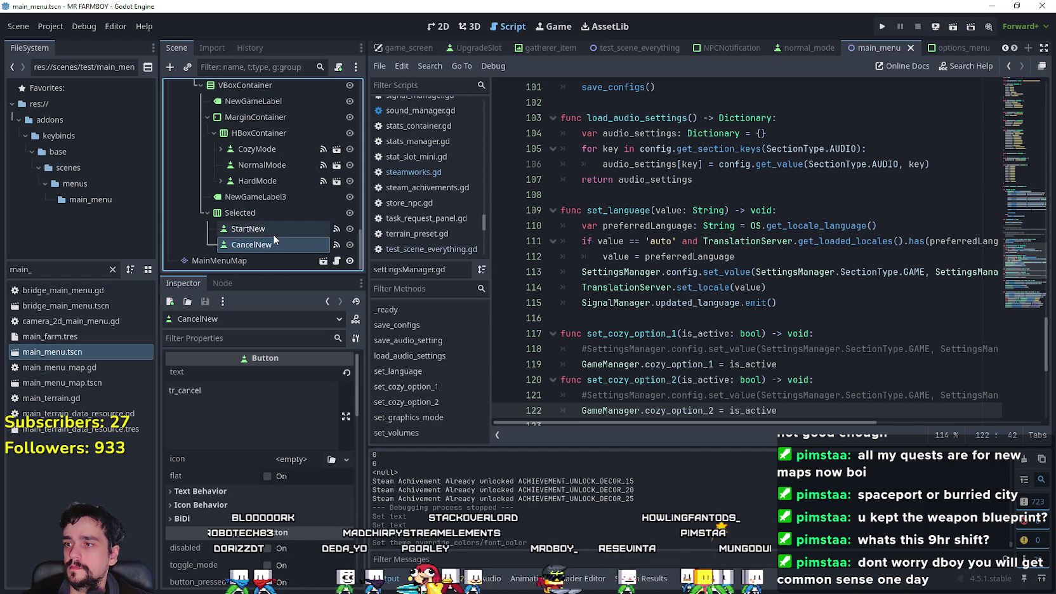
{"action": "scroll", "coordinate": [274, 239], "scroll_direction": "up", "scroll_amount": 3}
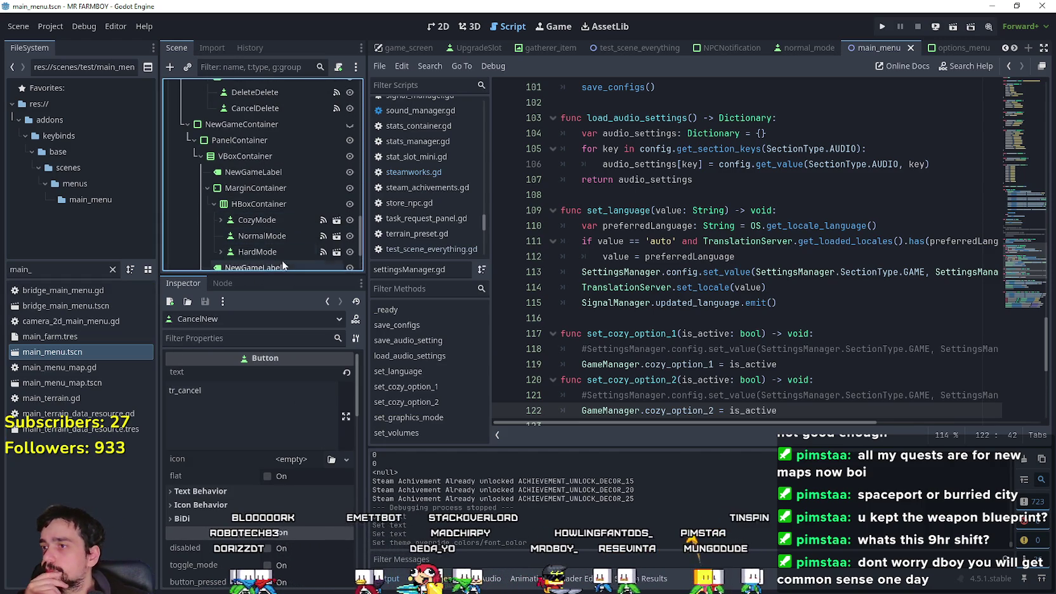
{"action": "scroll", "coordinate": [279, 197], "scroll_direction": "up", "scroll_amount": 5}
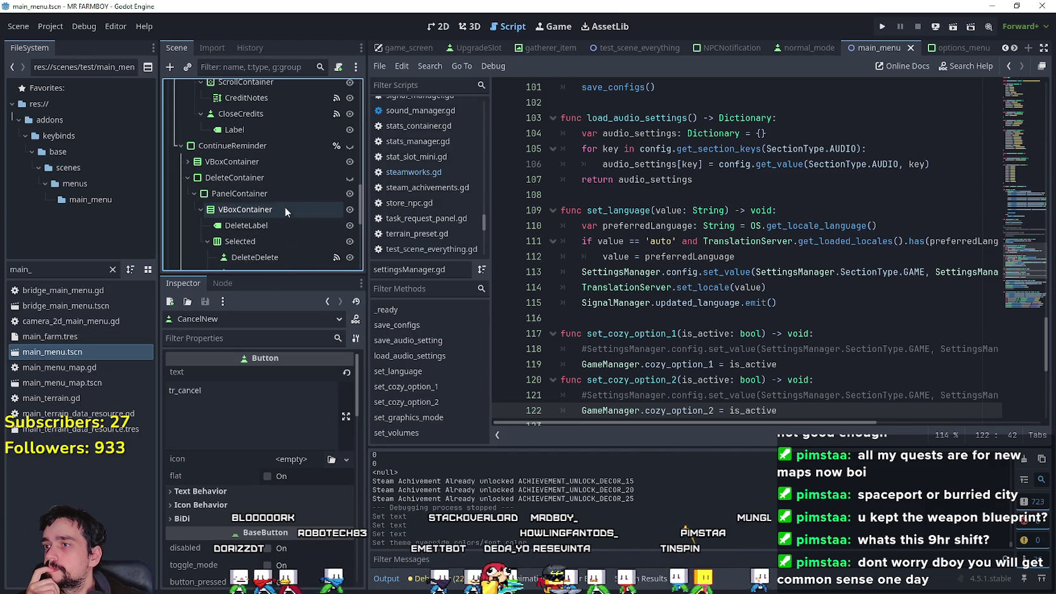
{"action": "scroll", "coordinate": [277, 193], "scroll_direction": "up", "scroll_amount": 5}
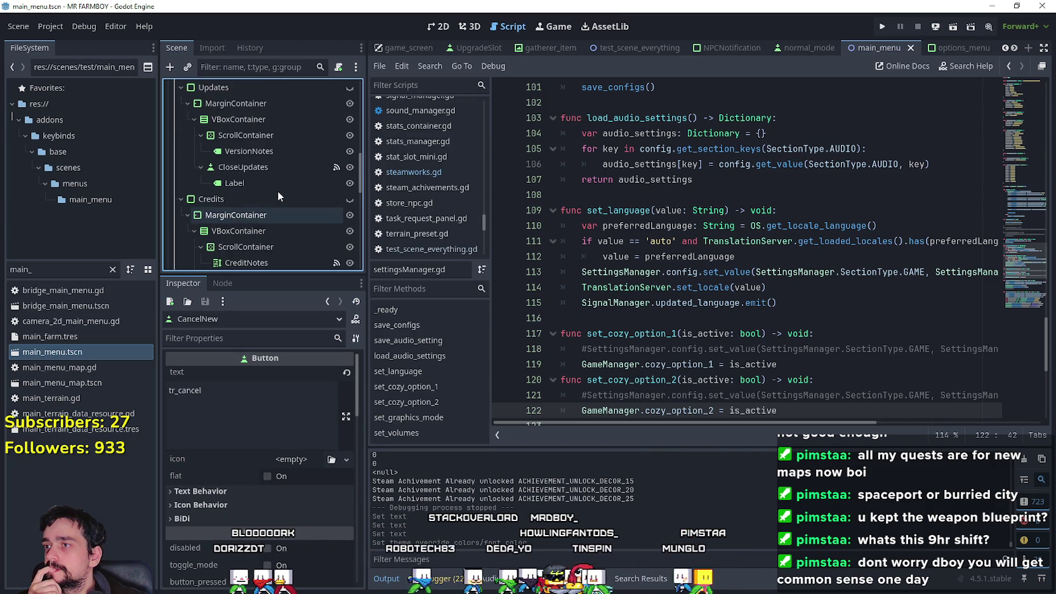
{"action": "scroll", "coordinate": [278, 190], "scroll_direction": "up", "scroll_amount": 1}
{"action": "left_click", "coordinate": [268, 189]}
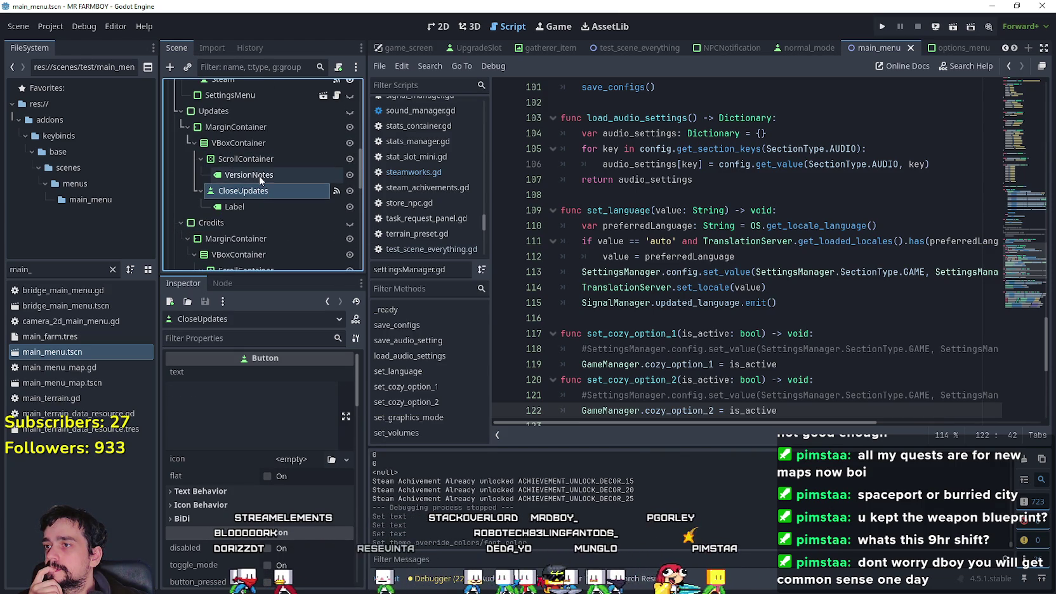
{"action": "left_click", "coordinate": [259, 176]}
{"action": "left_click", "coordinate": [347, 416]}
{"action": "left_click", "coordinate": [353, 105]}
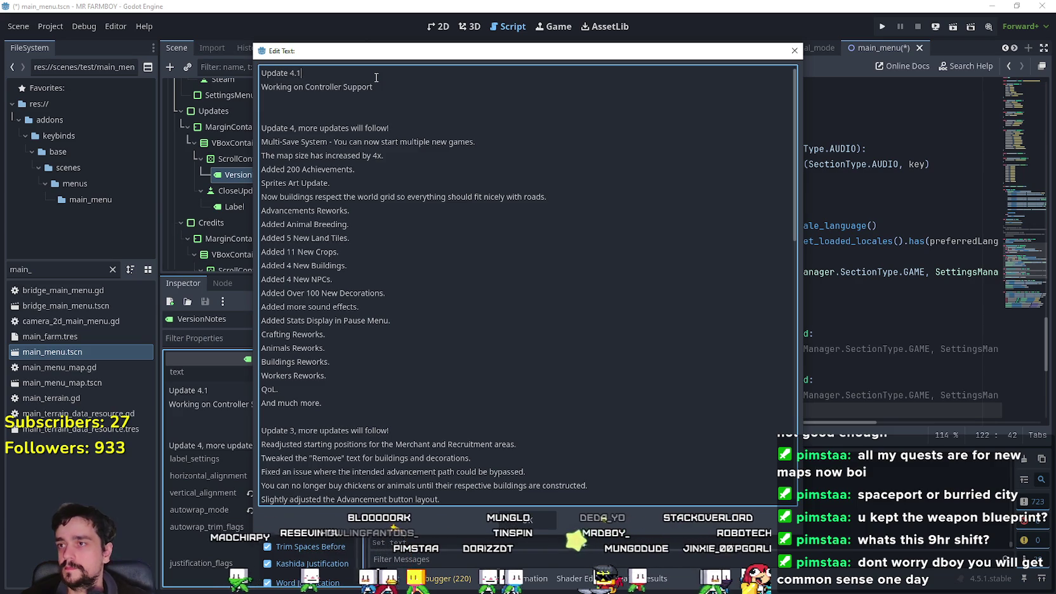
Step: Finish the Added Controller Support and Added Game Modes lines and add Tweaks and Bug Fixes
{"action": "type", "text": "ded"}
{"action": "left_click", "coordinate": [356, 87]}
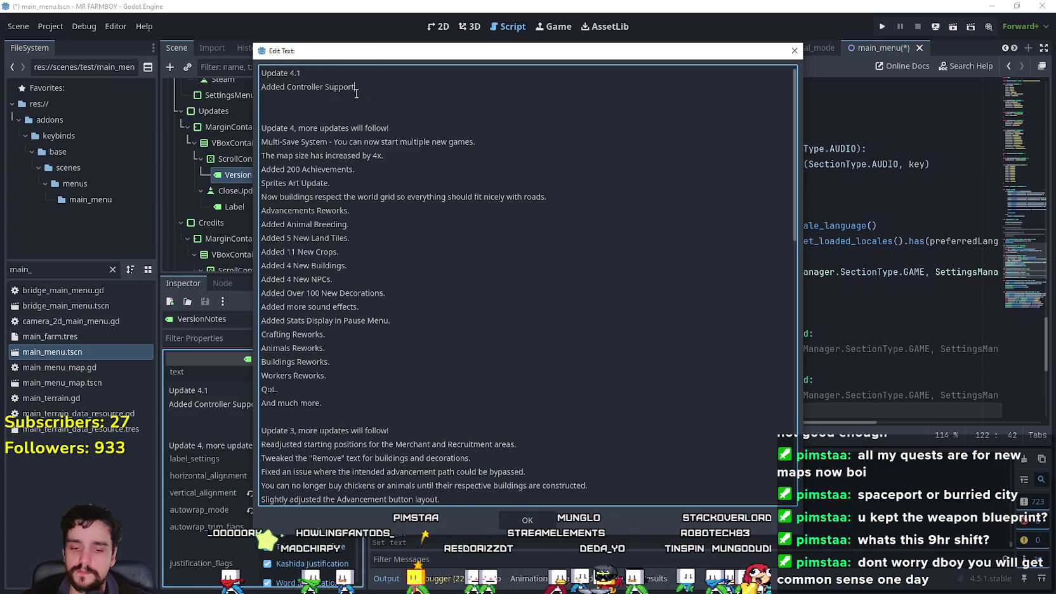
{"action": "key", "text": "Return"}
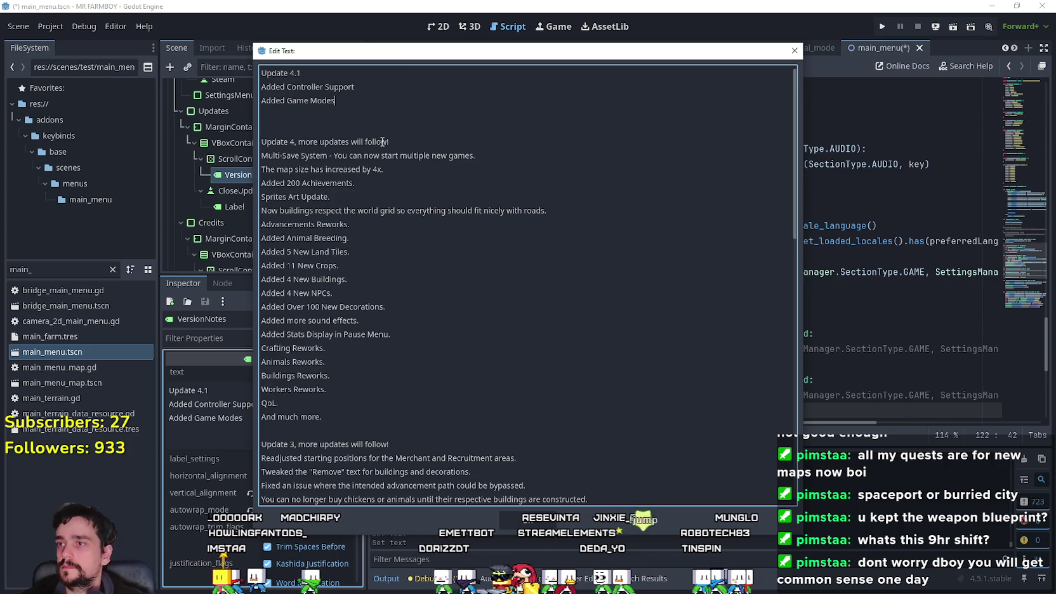
{"action": "key", "text": "Return"}
{"action": "type", "text": "Tweaks and Bug Fixes"}
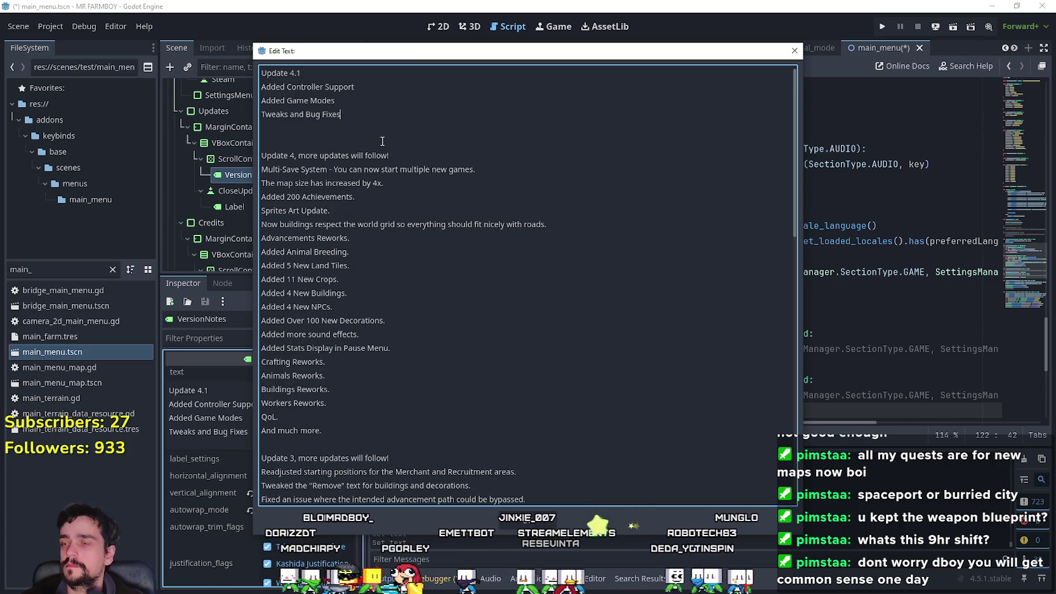
{"action": "left_click", "coordinate": [382, 141]}
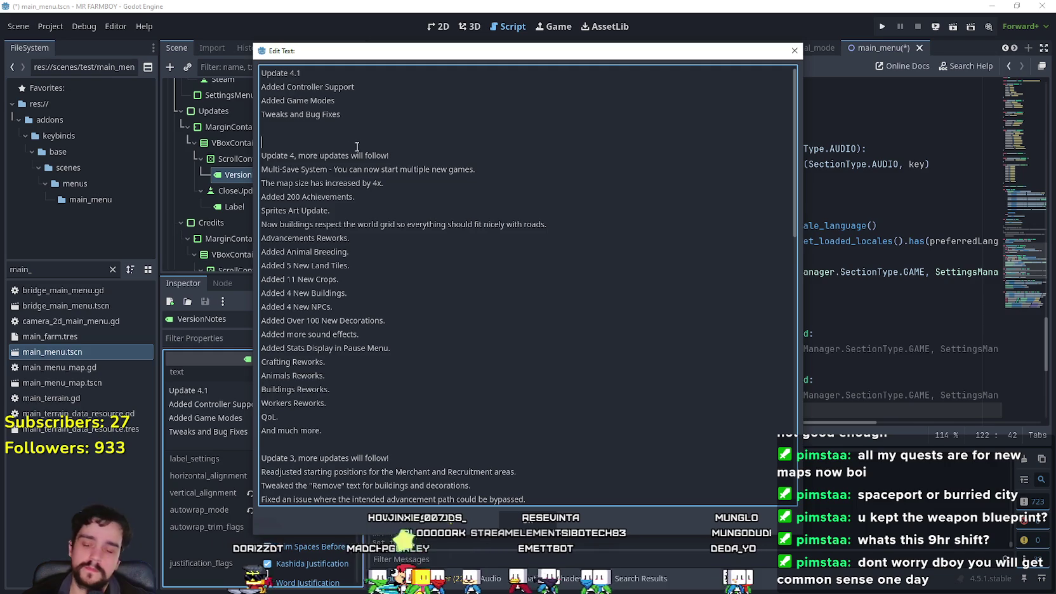
{"action": "left_click", "coordinate": [508, 528]}
Step: Copy ', more updates will follow!' to the end of the Update 4.1 line
{"action": "left_click", "coordinate": [336, 129]}
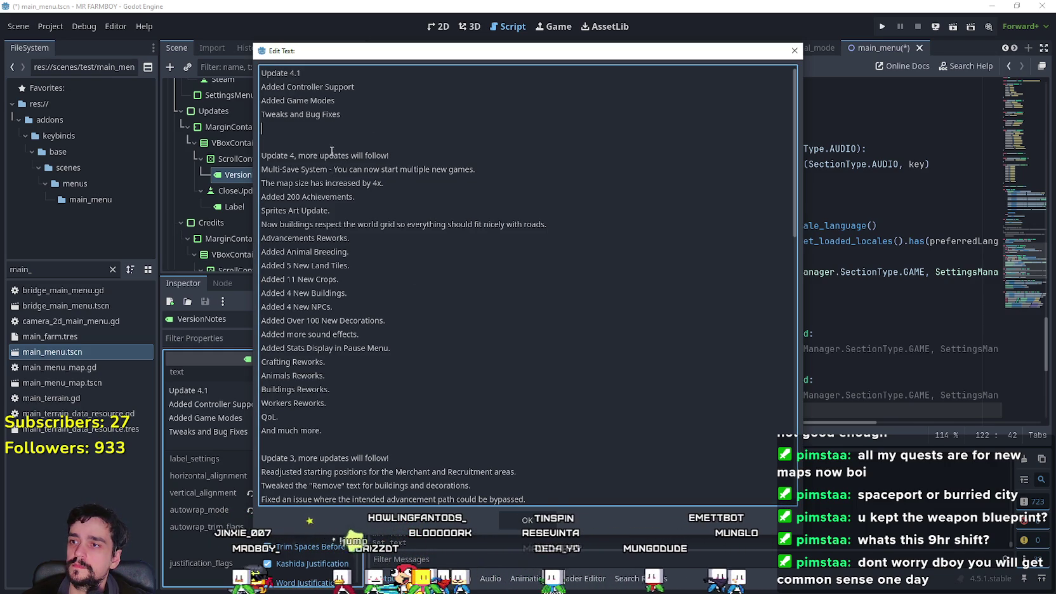
{"action": "key", "text": "Up"}
{"action": "key", "text": "Up"}
{"action": "key", "text": "Up"}
{"action": "key", "text": "End"}
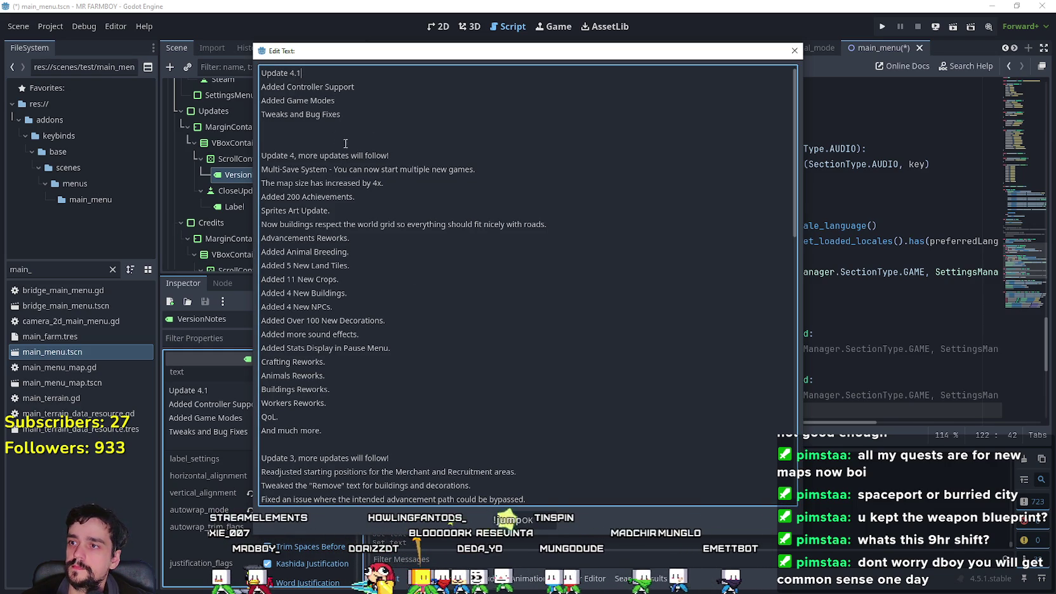
{"action": "left_click_drag", "start_coordinate": [296, 156], "coordinate": [389, 156]}
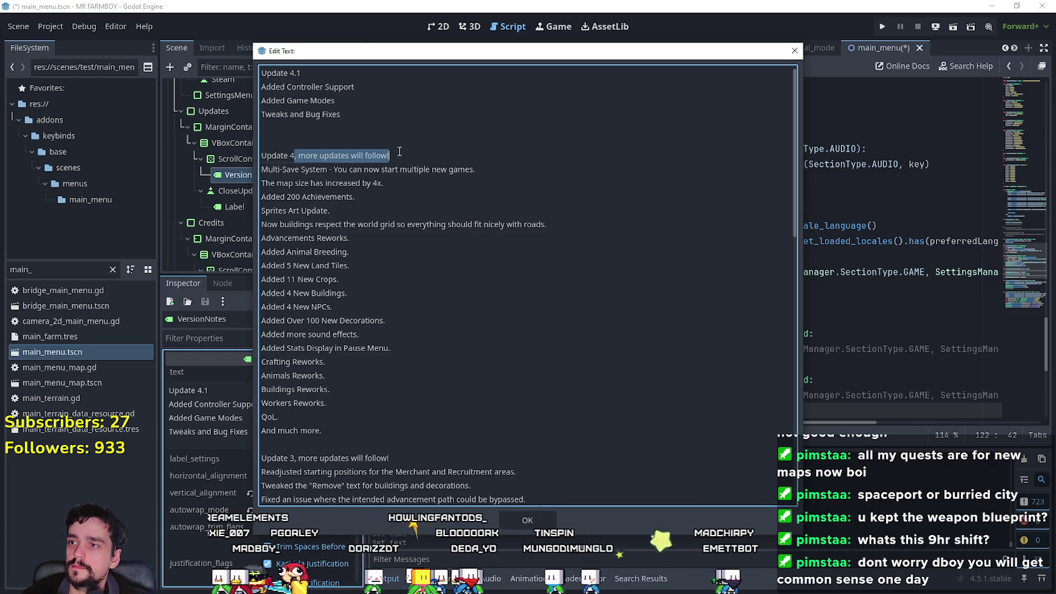
{"action": "key", "text": "ctrl+c"}
{"action": "left_click", "coordinate": [347, 73]}
{"action": "key", "text": "ctrl+v"}
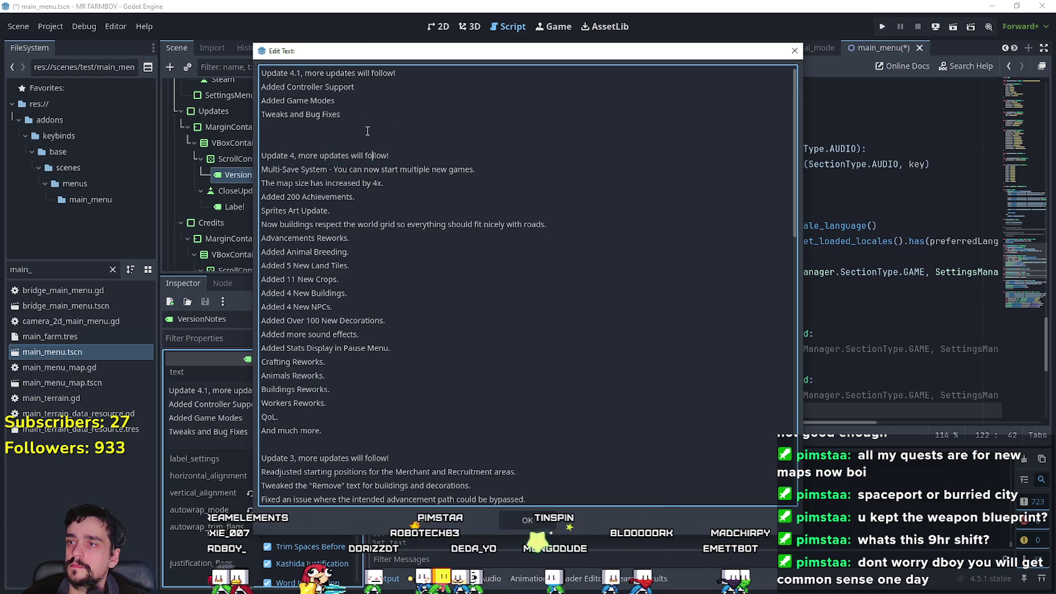
Step: Remove the extra blank line above Update 4 and confirm the edited notes
{"action": "left_click", "coordinate": [359, 149]}
{"action": "key", "text": "BackSpace"}
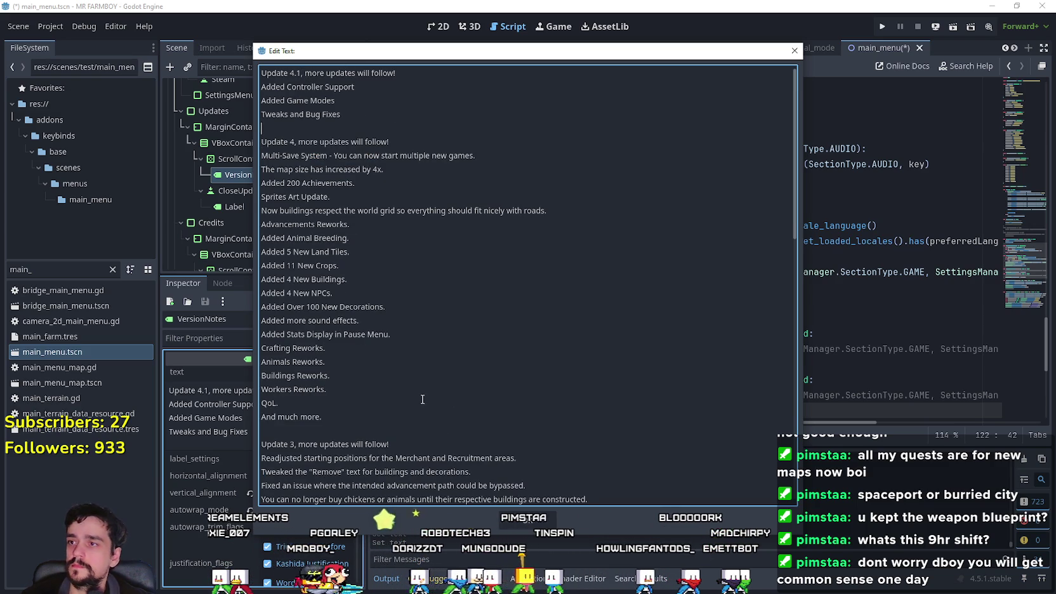
{"action": "left_click", "coordinate": [396, 403]}
{"action": "scroll", "coordinate": [543, 469], "scroll_direction": "down", "scroll_amount": 1}
{"action": "left_click", "coordinate": [536, 520]}
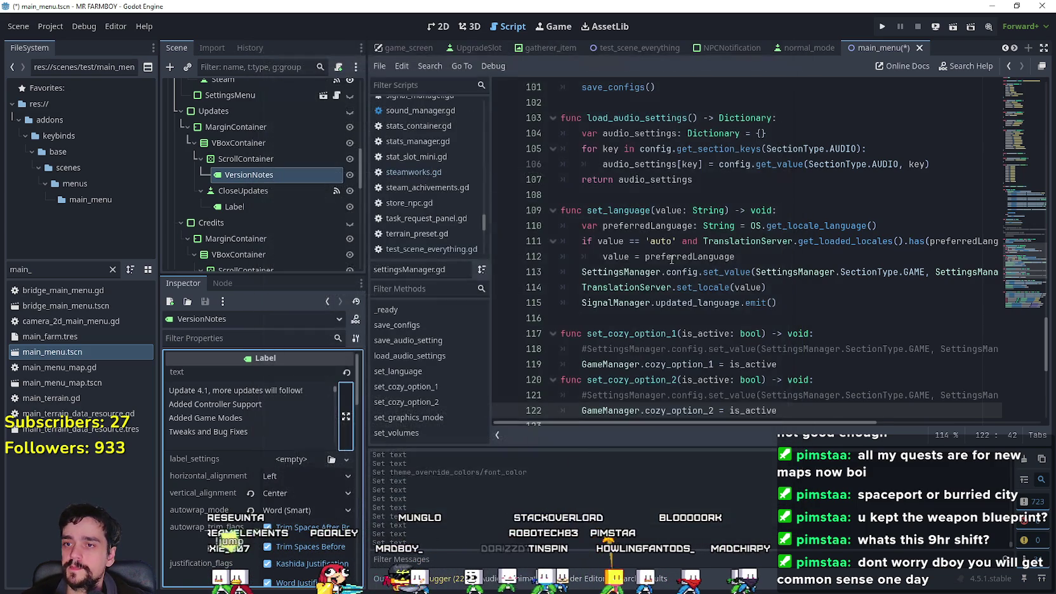
Step: Save main_menu.tscn and run the project to check the Update 4.1 title screen
{"action": "left_click", "coordinate": [698, 256]}
{"action": "left_click", "coordinate": [731, 164]}
{"action": "key", "text": "ctrl+s"}
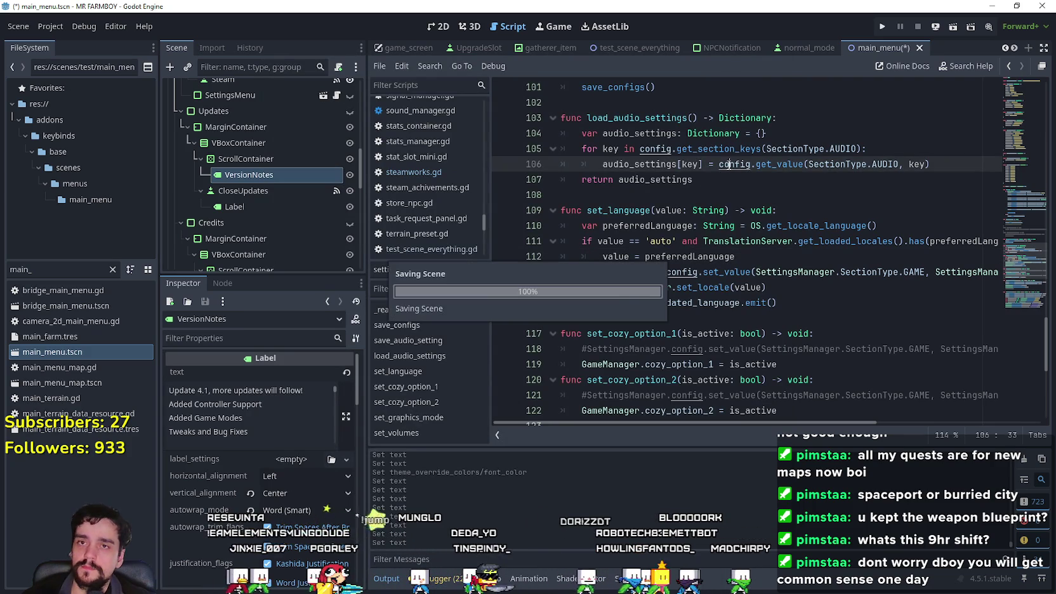
{"action": "left_click", "coordinate": [882, 26]}
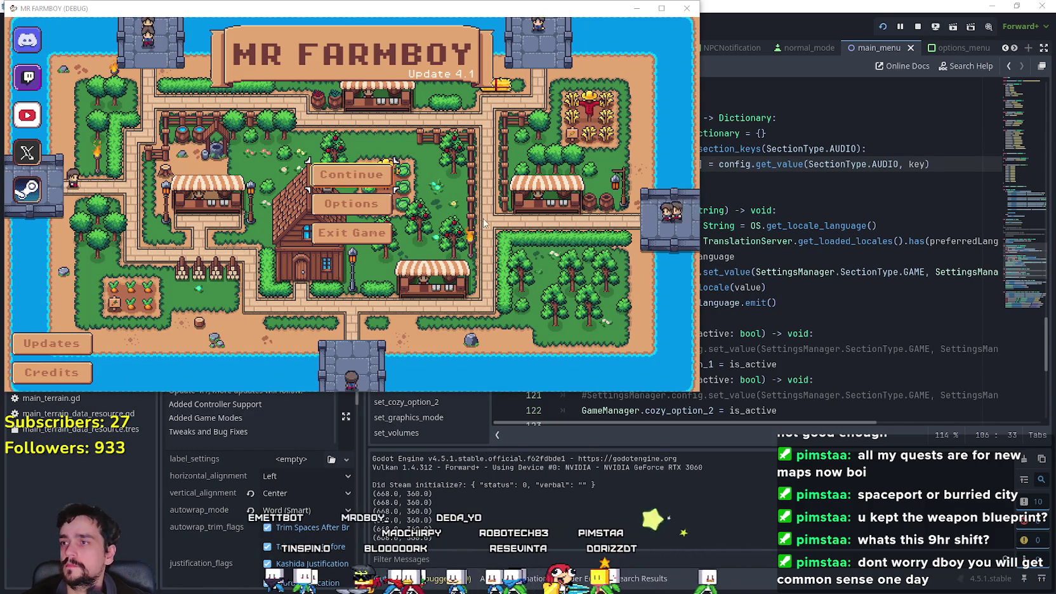
Step: Switch the game language to Spanish in the game settings and apply it
{"action": "left_click", "coordinate": [352, 205]}
{"action": "left_click", "coordinate": [125, 89]}
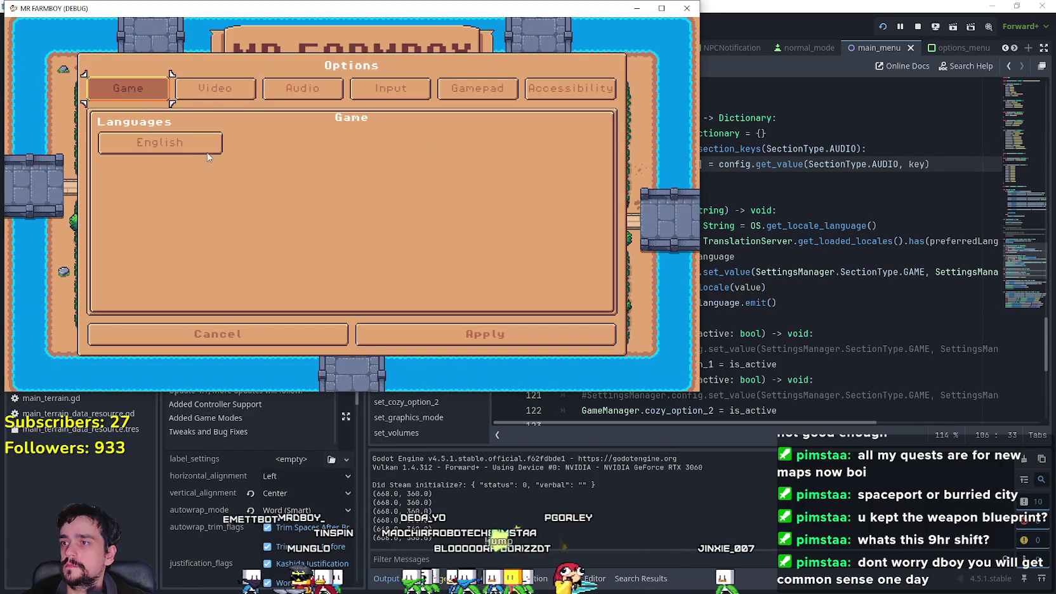
{"action": "left_click", "coordinate": [210, 151]}
{"action": "left_click", "coordinate": [166, 113]}
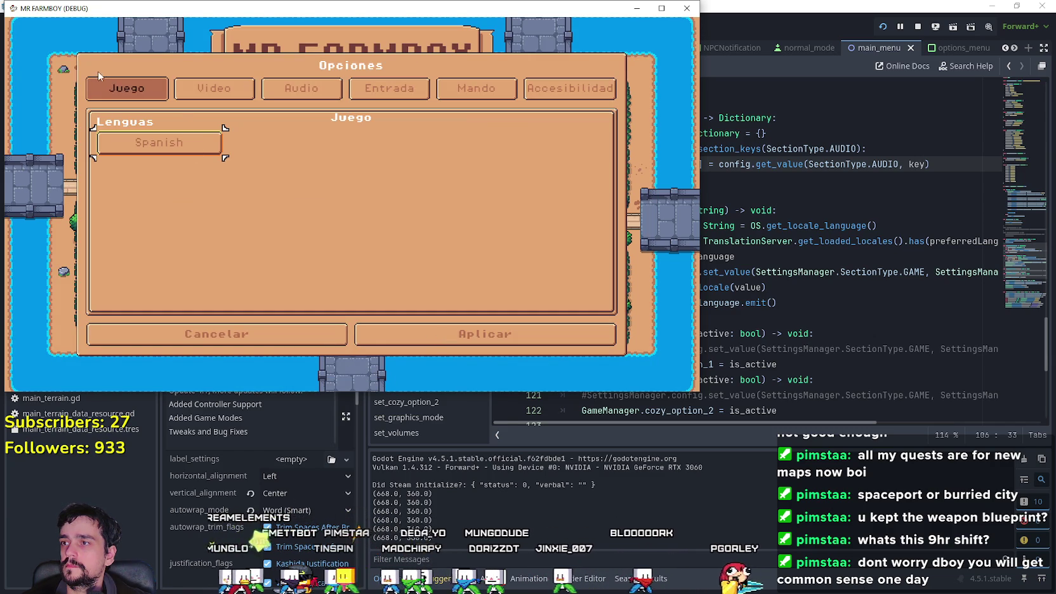
{"action": "left_click", "coordinate": [430, 338]}
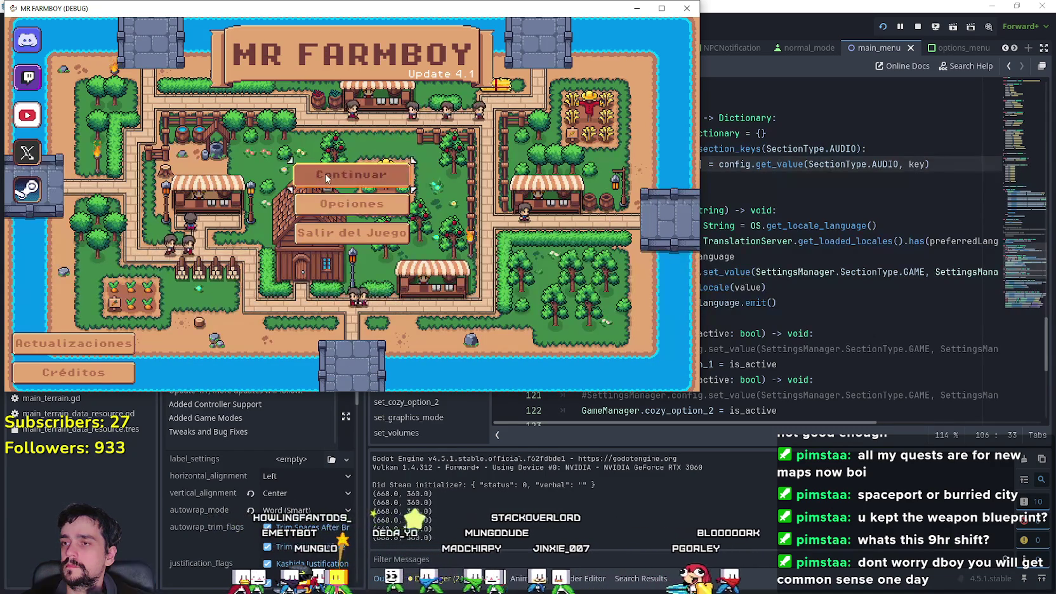
Step: Start creating a new save game from the Save 6 slot, then bring up the Godot 4.6 beta 1 article
{"action": "left_click", "coordinate": [326, 179]}
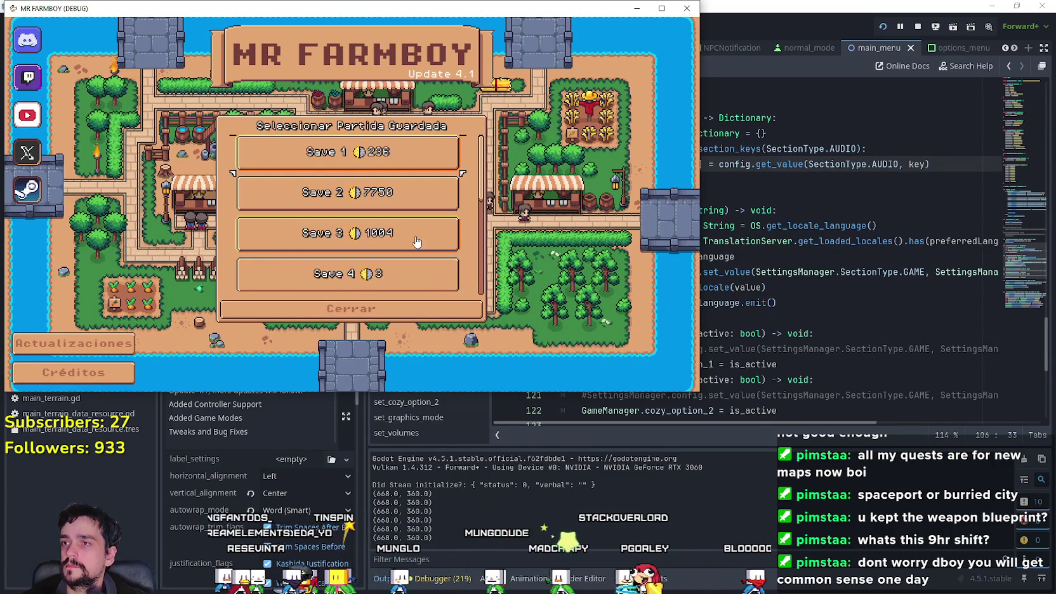
{"action": "scroll", "coordinate": [352, 209], "scroll_direction": "down", "scroll_amount": 4}
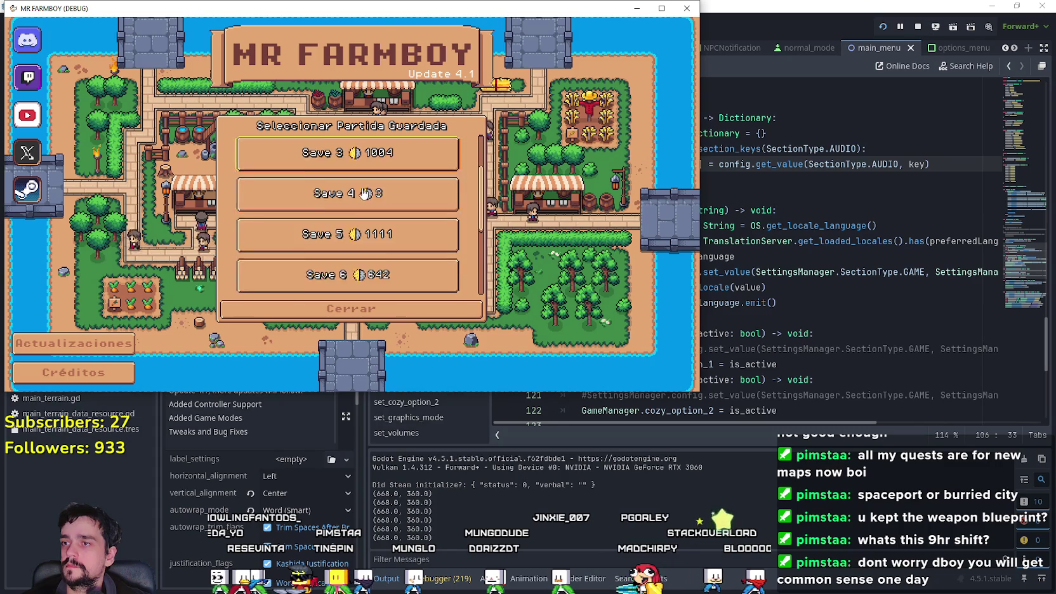
{"action": "left_click", "coordinate": [353, 207]}
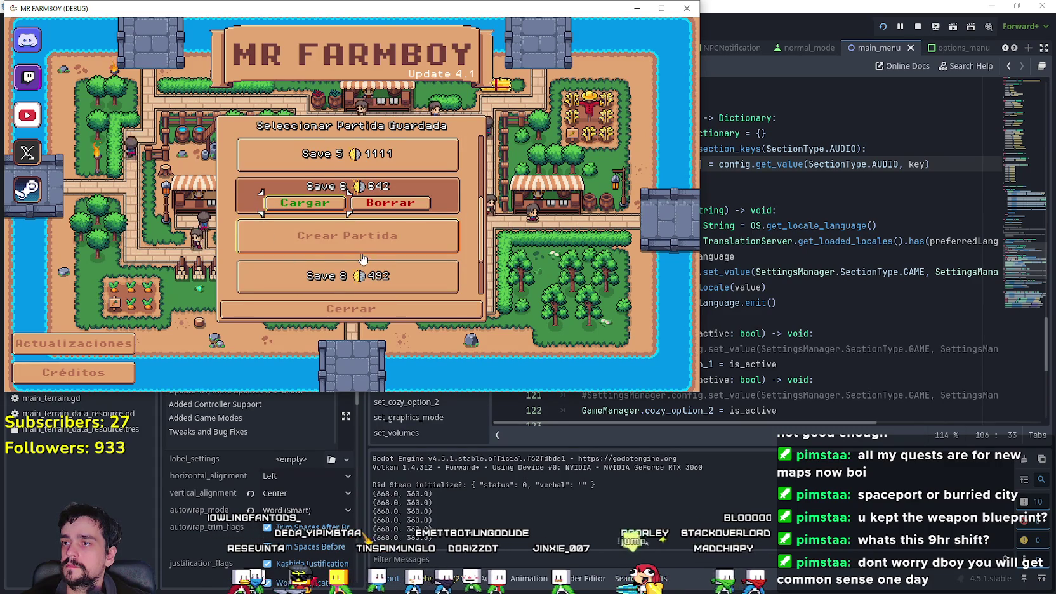
{"action": "left_click", "coordinate": [295, 238]}
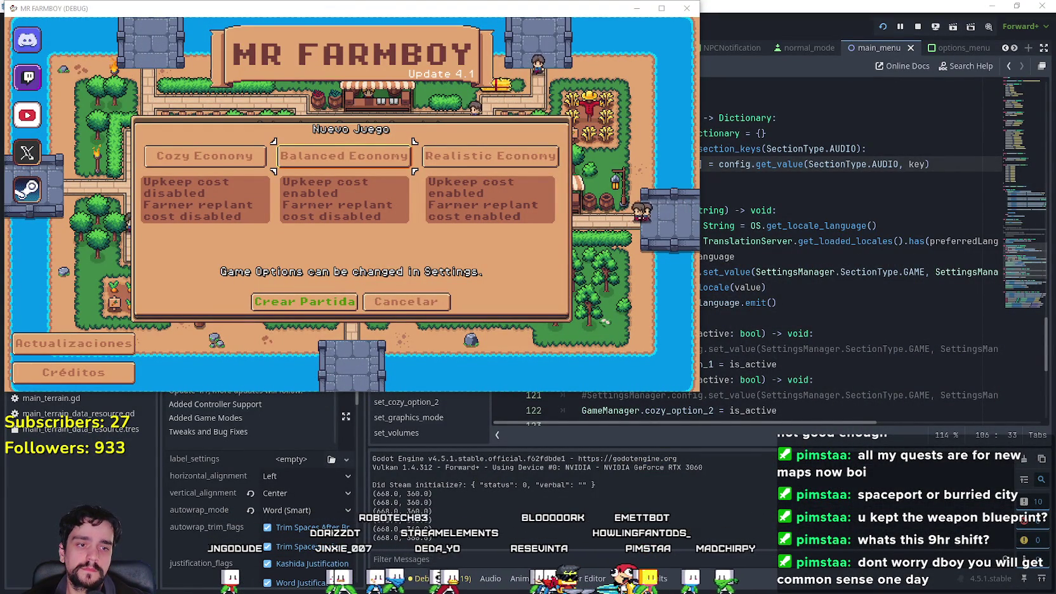
{"action": "key", "text": "alt+Tab"}
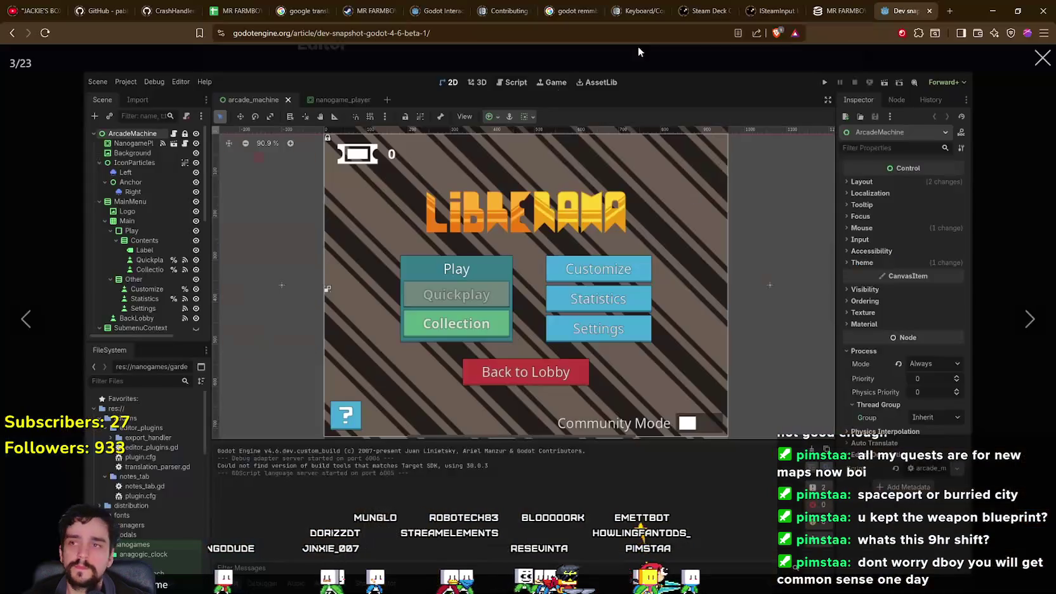
Step: Return from the Godot 4.6 beta article to the Mr Farmboy new-game economy panel
{"action": "key", "text": "alt+Tab"}
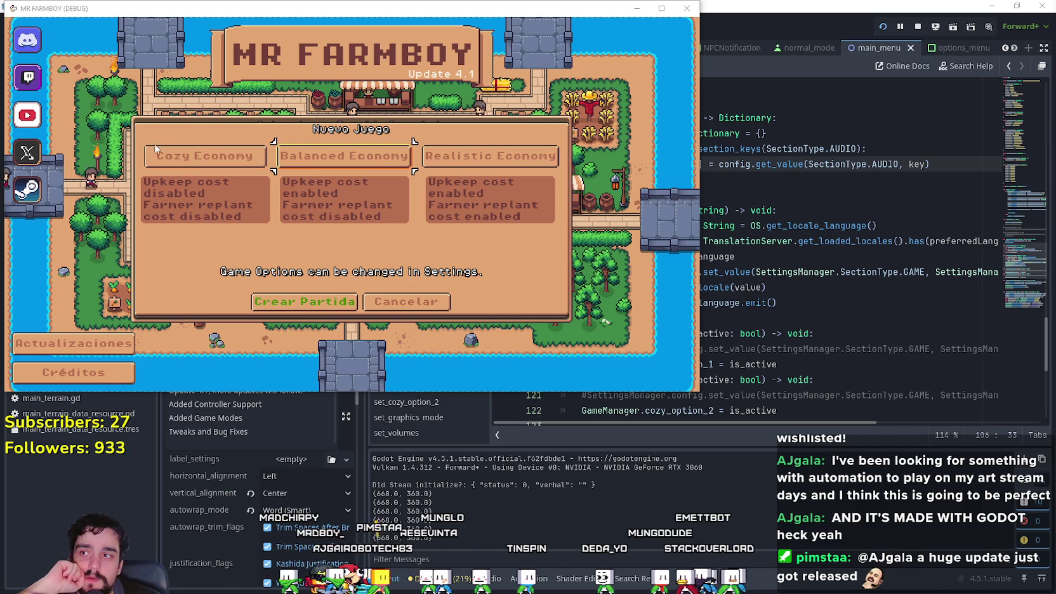
Step: Pick Cozy Economy, then cancel the new game and go back to the Spanish main menu
{"action": "left_click", "coordinate": [184, 158]}
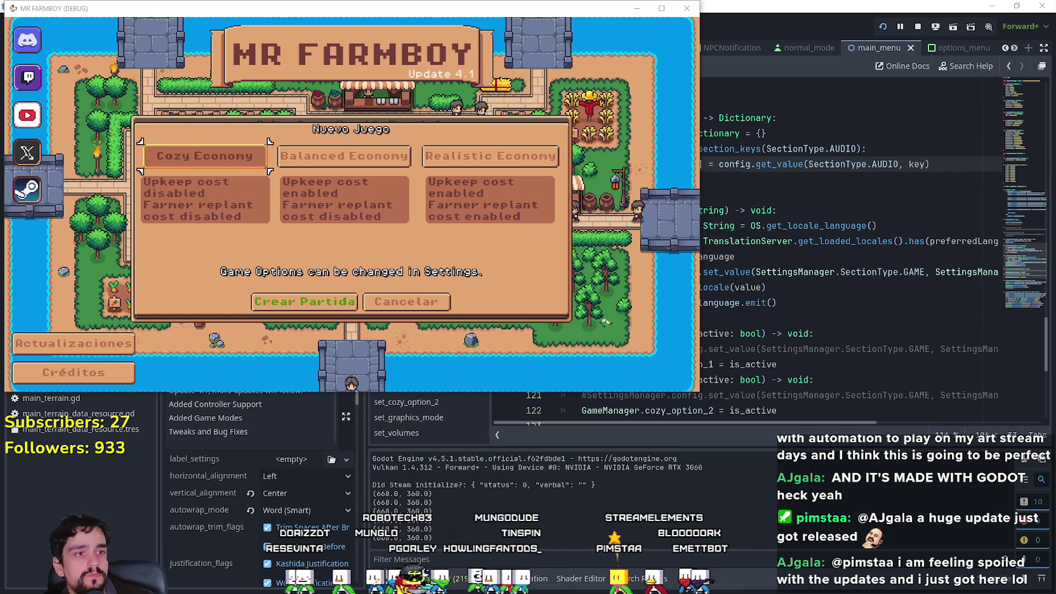
{"action": "left_click", "coordinate": [406, 302]}
{"action": "left_click", "coordinate": [349, 304]}
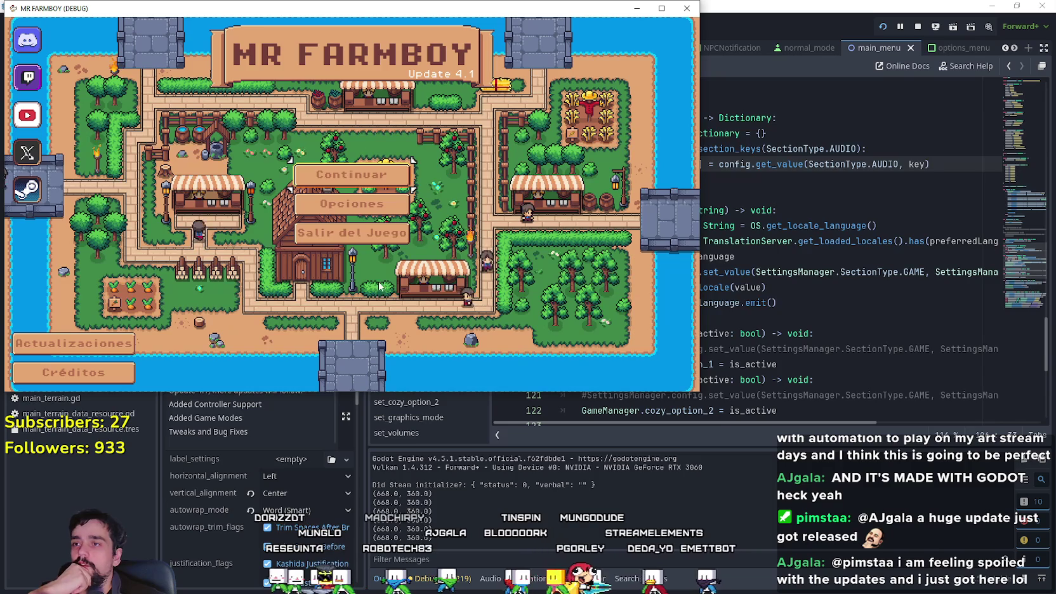
Step: Close Opciones without changes and load Save 2 from the save-slot list
{"action": "left_click", "coordinate": [349, 203]}
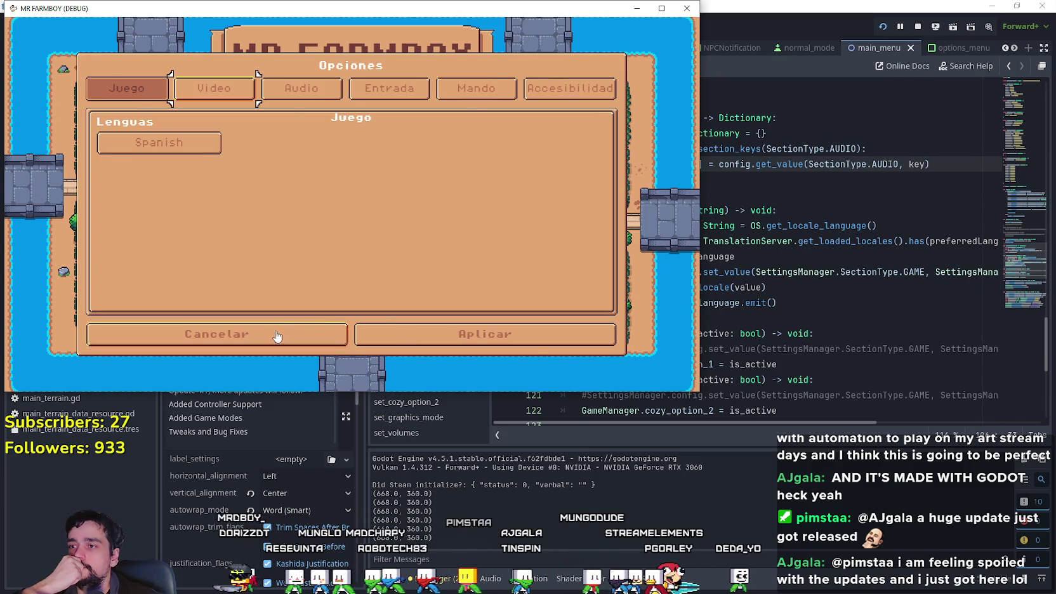
{"action": "left_click", "coordinate": [279, 335]}
{"action": "left_click", "coordinate": [349, 173]}
{"action": "left_click", "coordinate": [383, 199]}
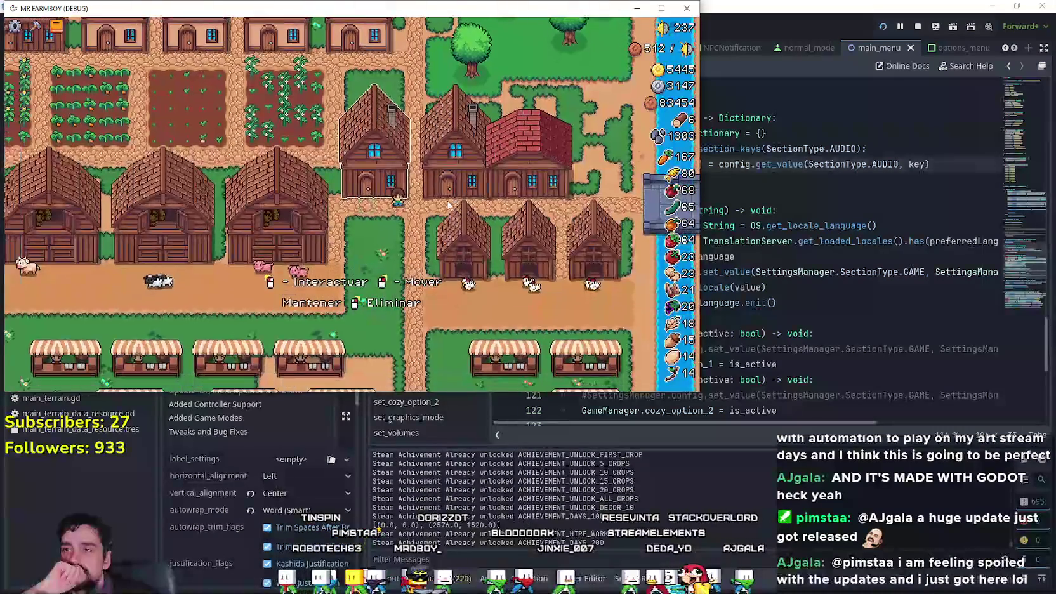
Step: Pause, change the Juego language setting from Spanish to English, resume and maximize the window
{"action": "scroll", "coordinate": [448, 203], "scroll_direction": "up", "scroll_amount": 2}
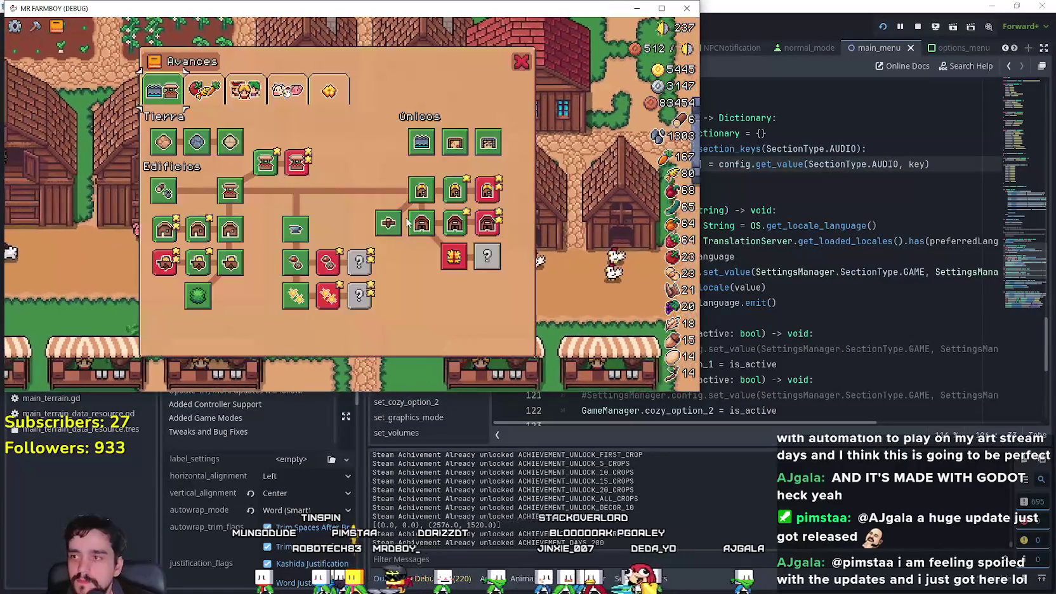
{"action": "key", "text": "Escape"}
{"action": "left_click", "coordinate": [367, 170]}
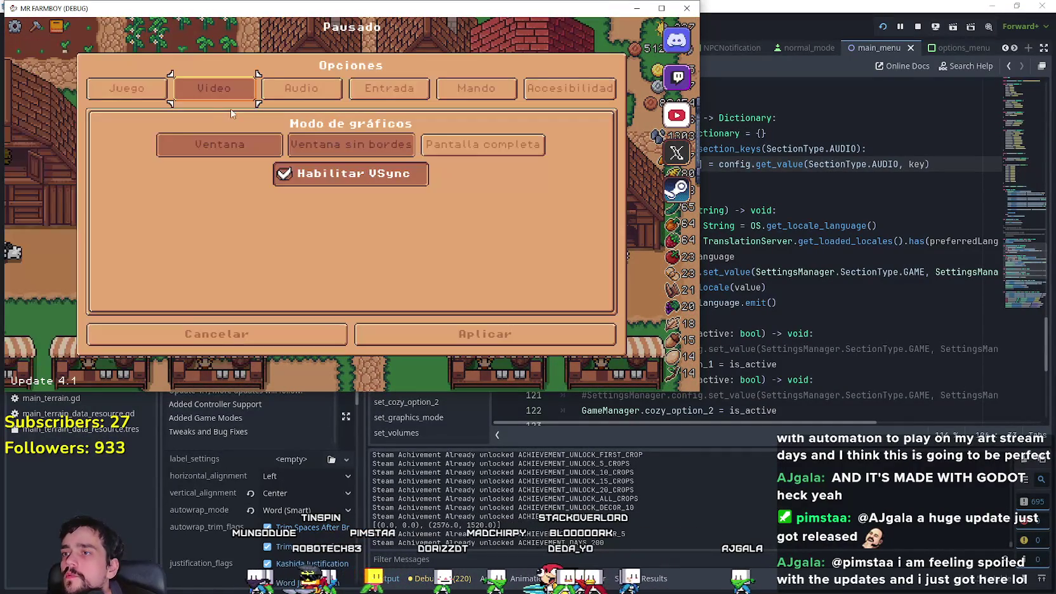
{"action": "key", "text": "Left"}
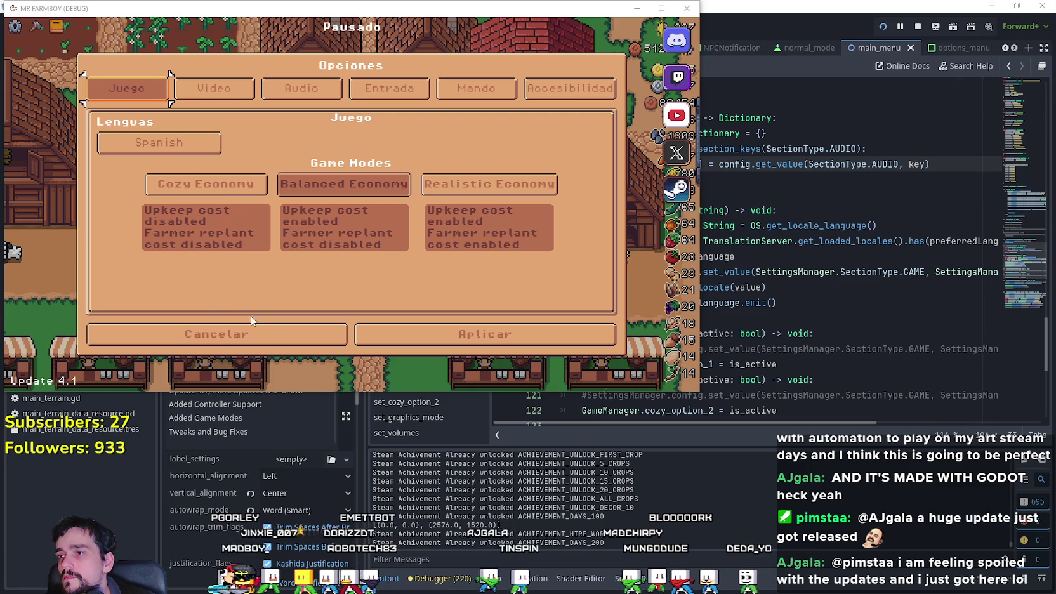
{"action": "left_click", "coordinate": [134, 140]}
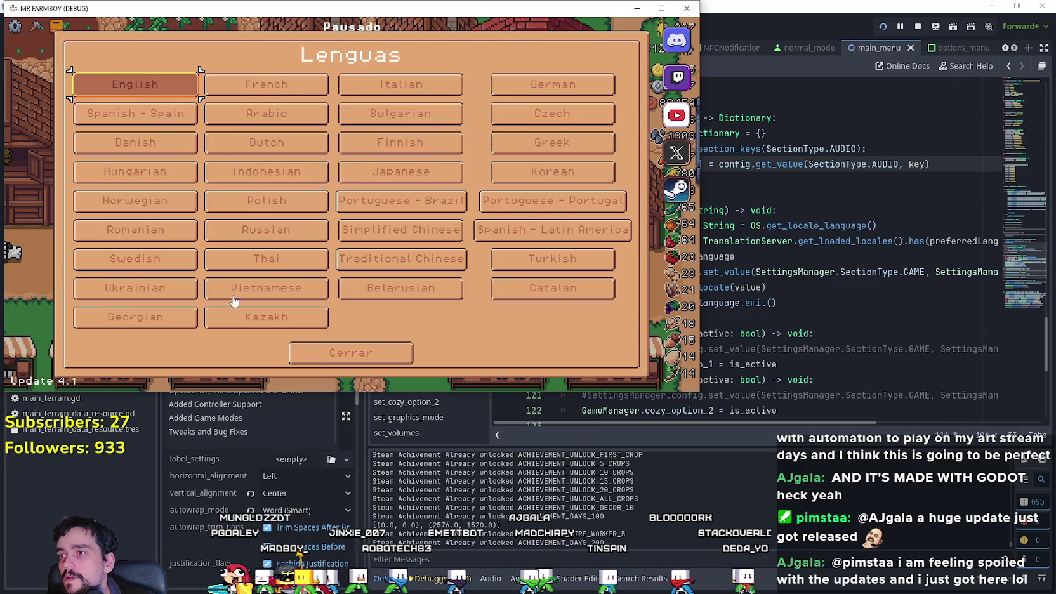
{"action": "left_click", "coordinate": [350, 353]}
{"action": "left_click", "coordinate": [432, 335]}
{"action": "left_click", "coordinate": [353, 131]}
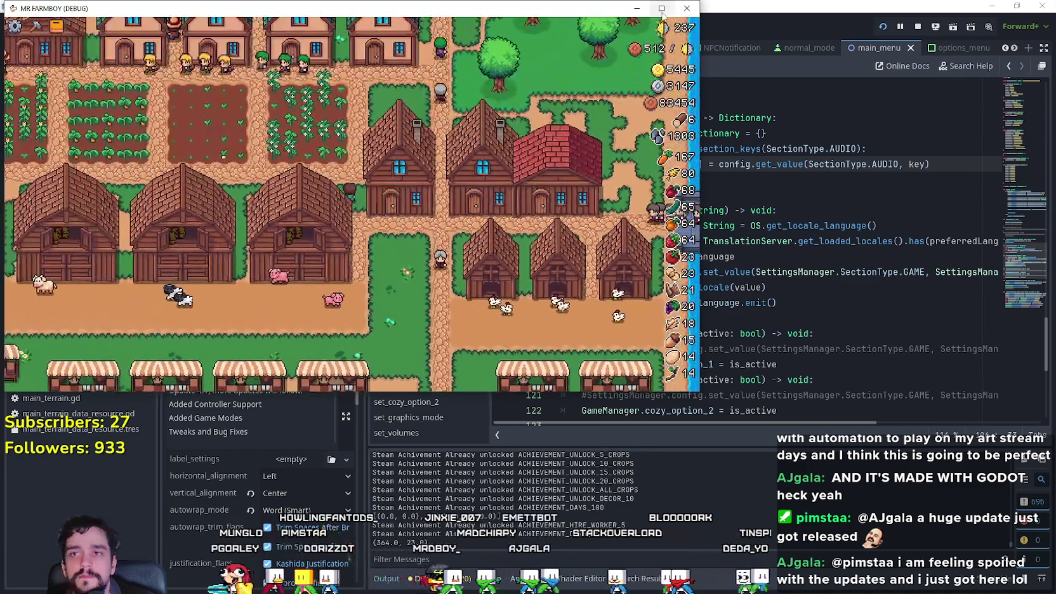
{"action": "left_click", "coordinate": [662, 8]}
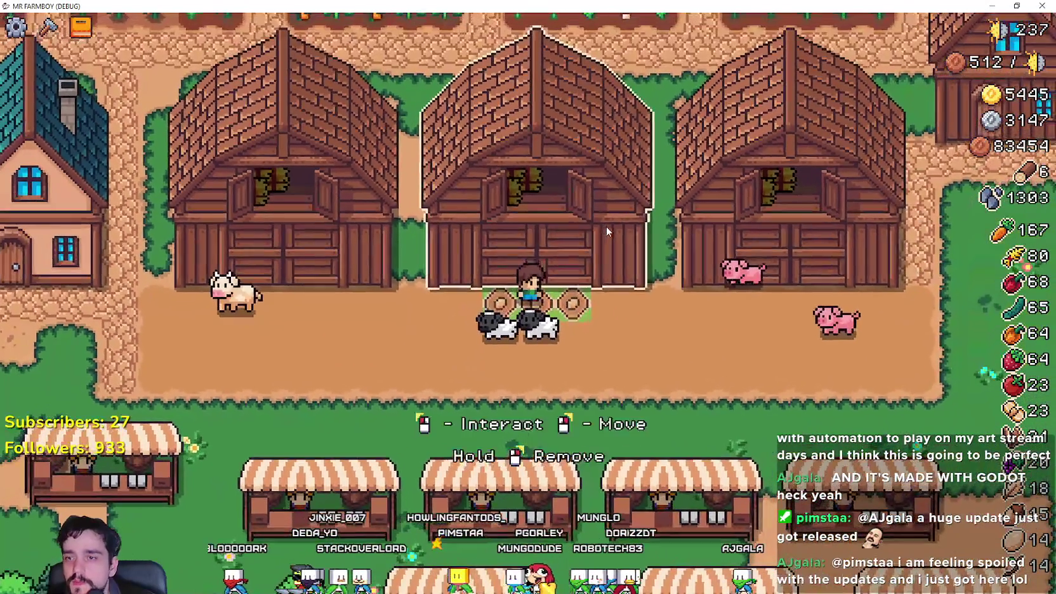
Step: Open the middle barn's panel showing the animals, food and 2/2 stalls
{"action": "left_click", "coordinate": [607, 230]}
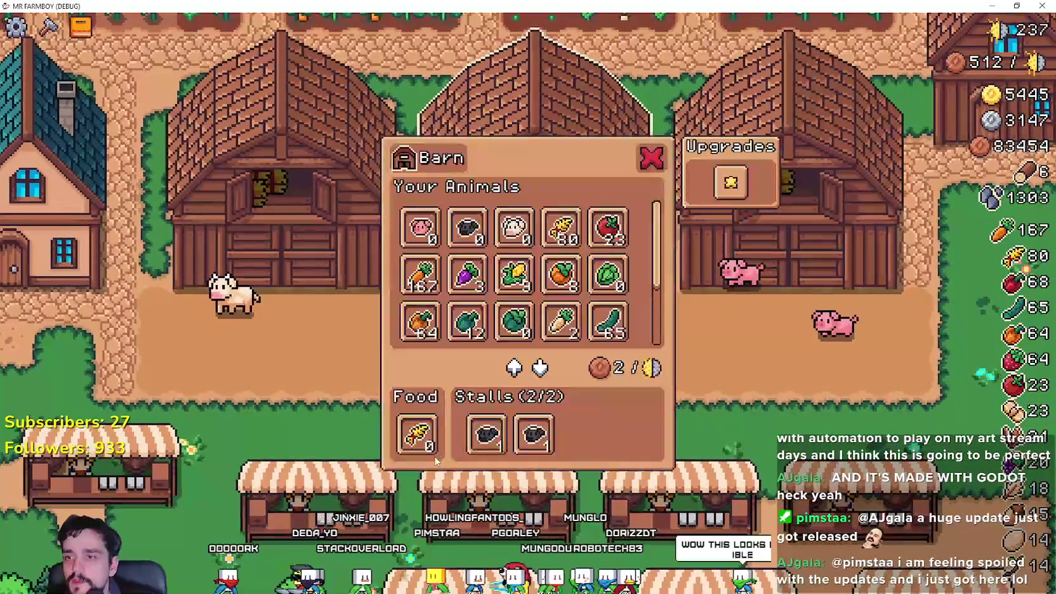
Step: Feed 100 carrots to the sheep barn and the remaining 67 carrots to the pig barn
{"action": "mouse_move", "coordinate": [567, 238]}
{"action": "key", "text": "Escape"}
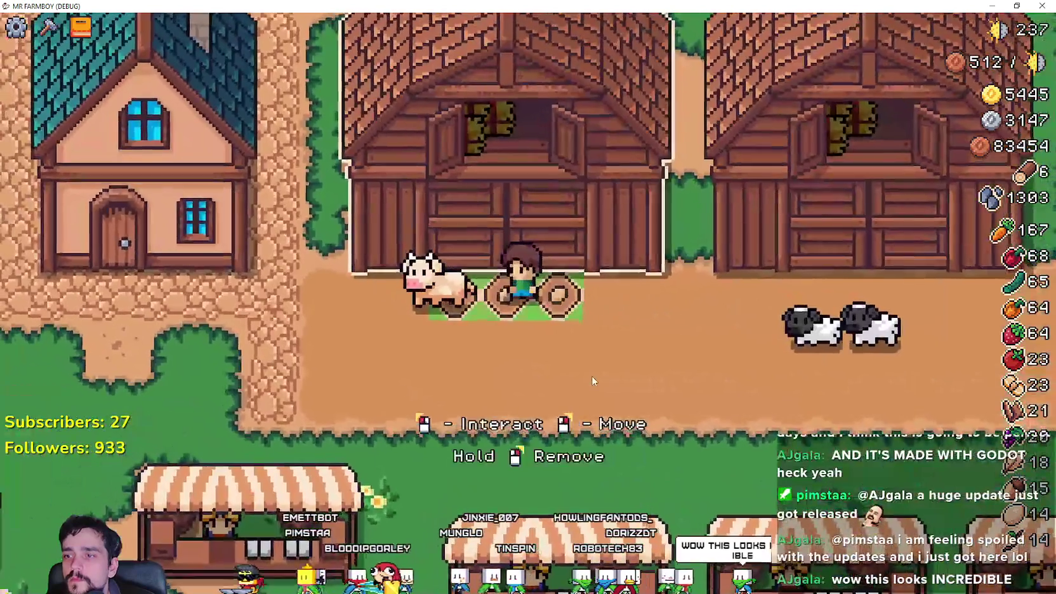
{"action": "left_click", "coordinate": [712, 270]}
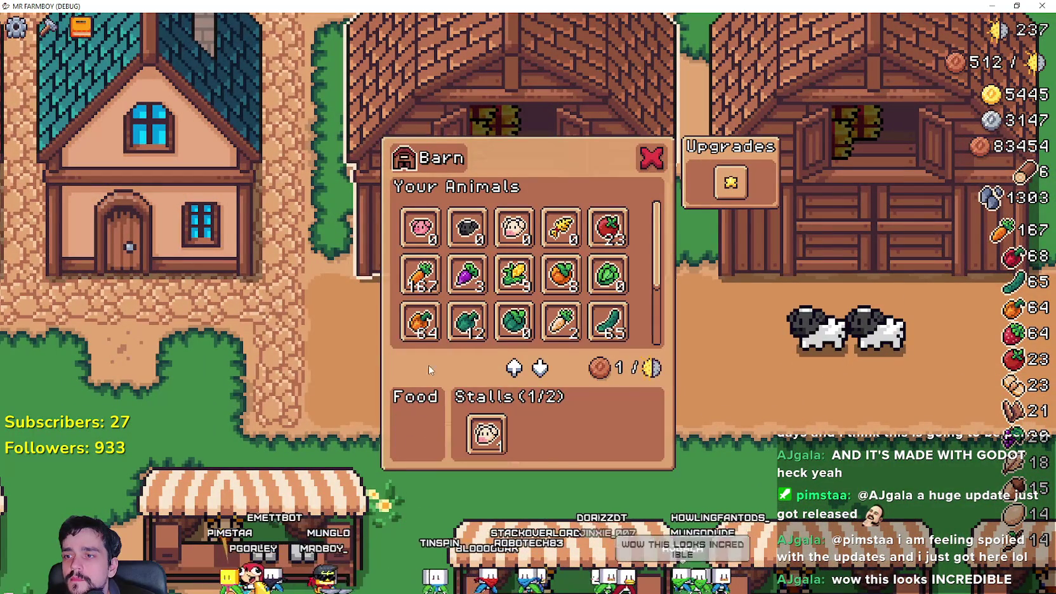
{"action": "left_click", "coordinate": [420, 276]}
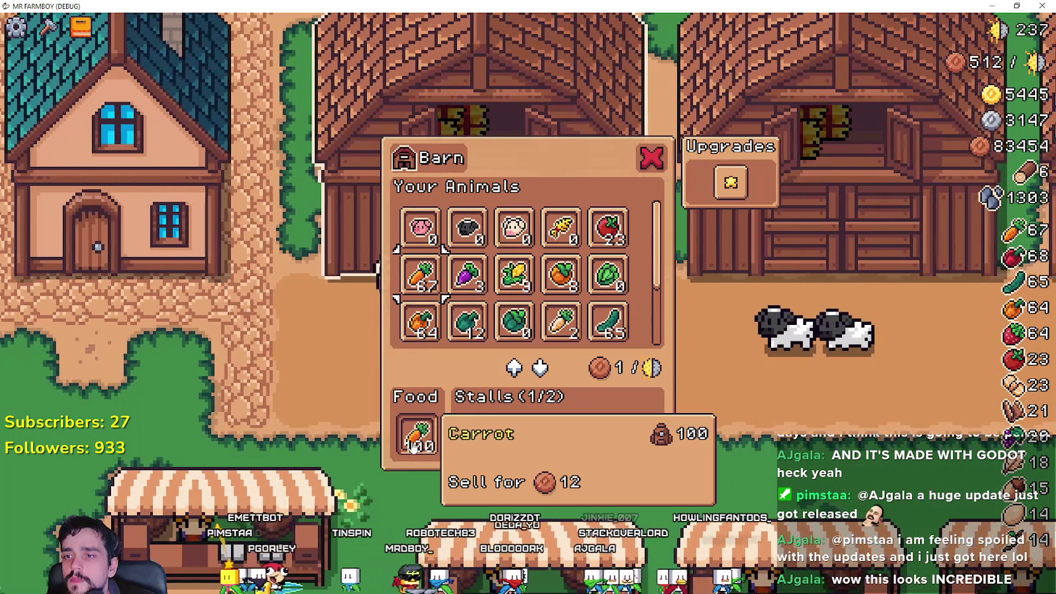
{"action": "key", "text": "Escape"}
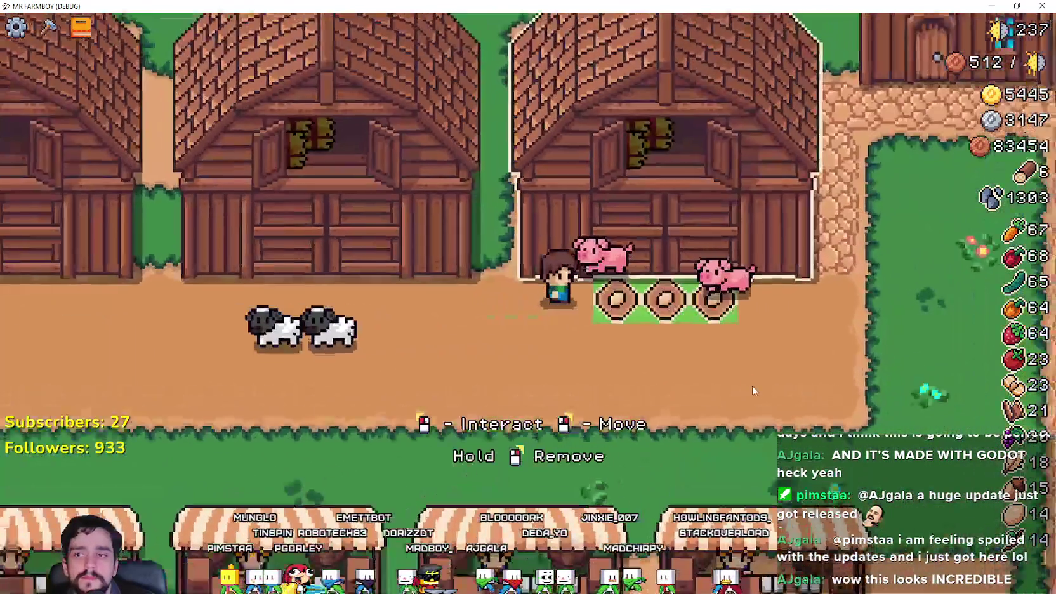
{"action": "left_click", "coordinate": [753, 391]}
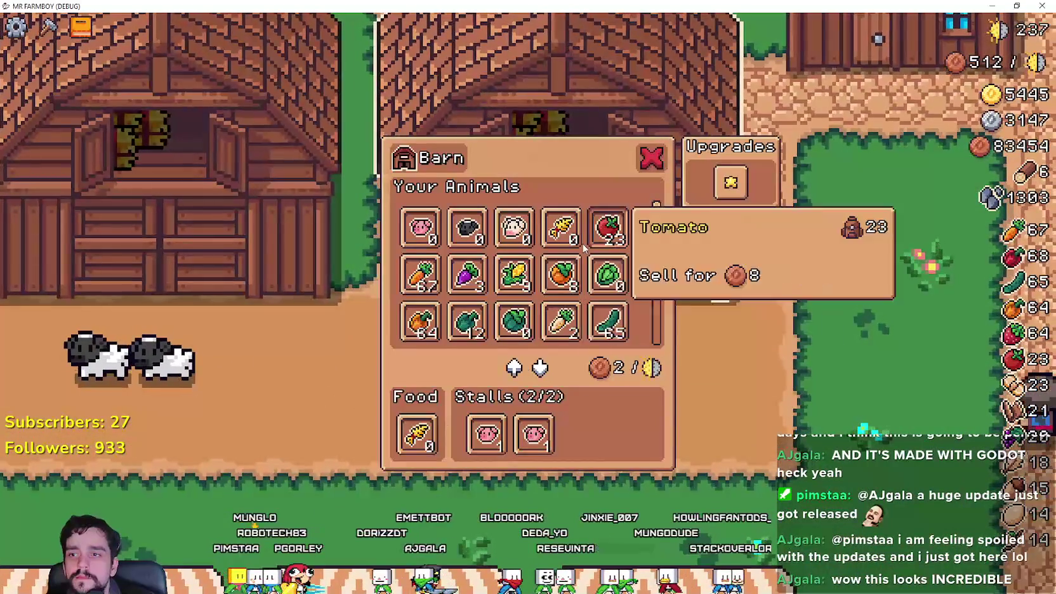
{"action": "left_click", "coordinate": [420, 277]}
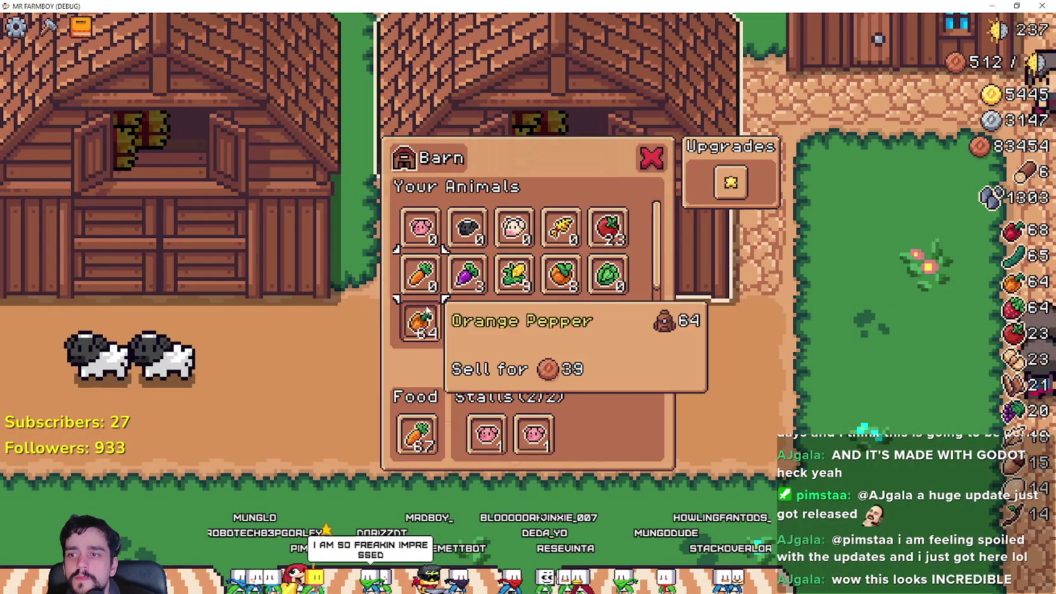
{"action": "key", "text": "Escape"}
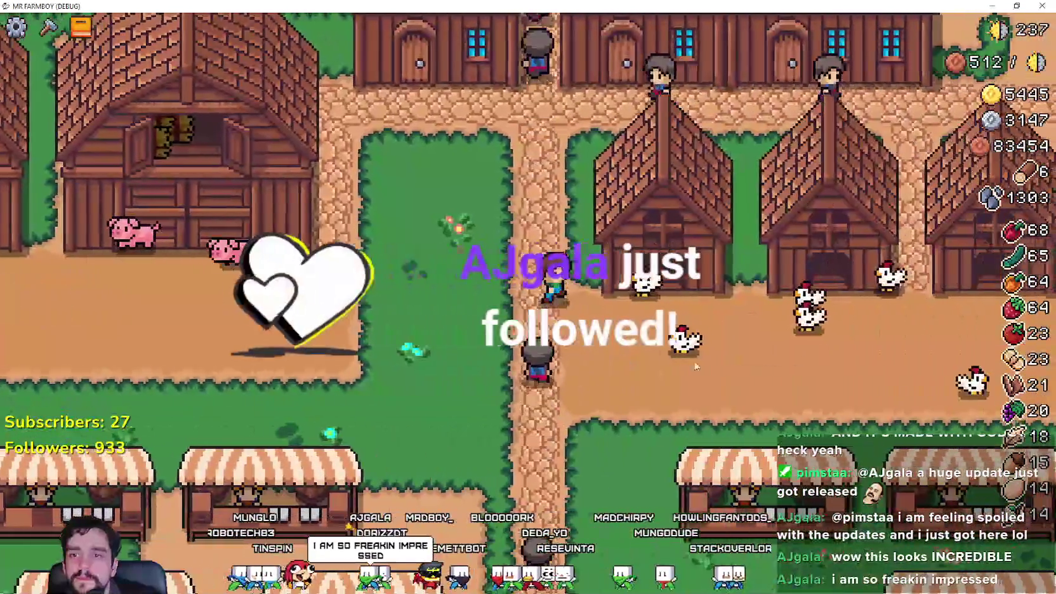
Step: Clear the empty wheat from the chicken coop's food and stock it with strawberries
{"action": "left_click", "coordinate": [695, 367]}
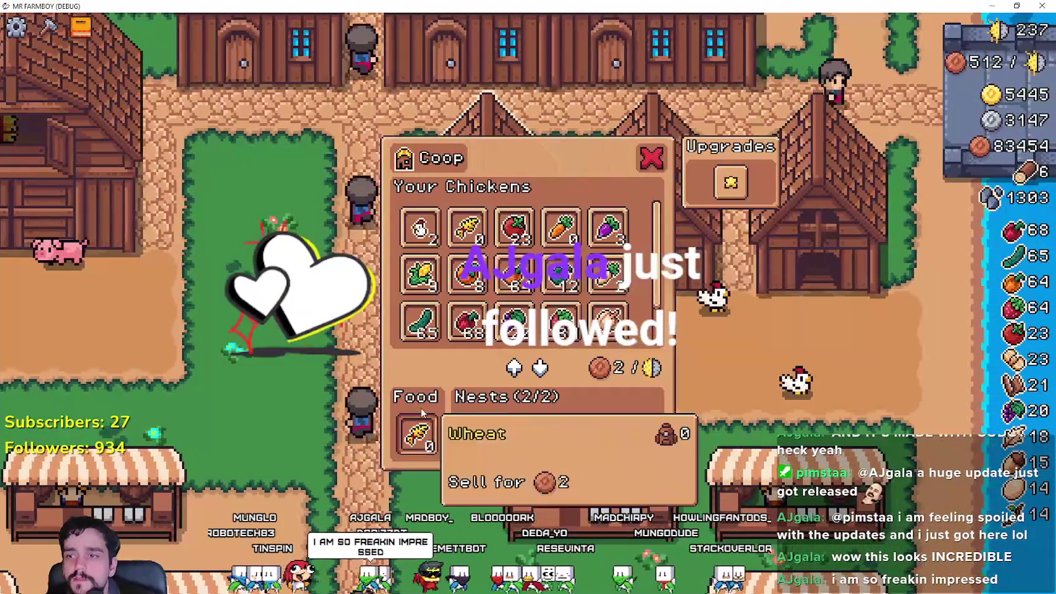
{"action": "left_click", "coordinate": [416, 435]}
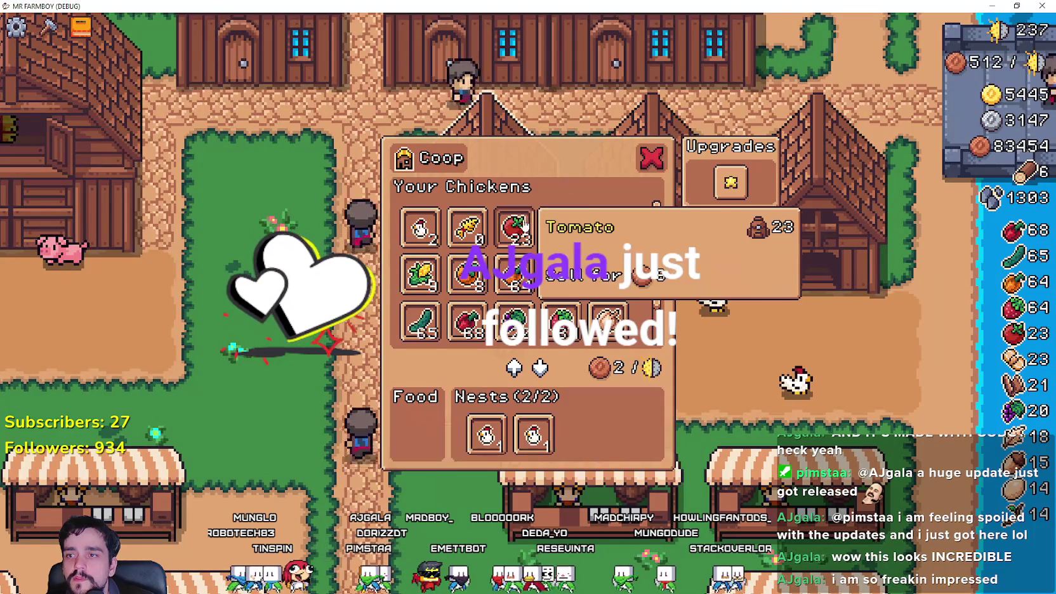
{"action": "key", "text": "Escape"}
{"action": "left_click", "coordinate": [701, 412]}
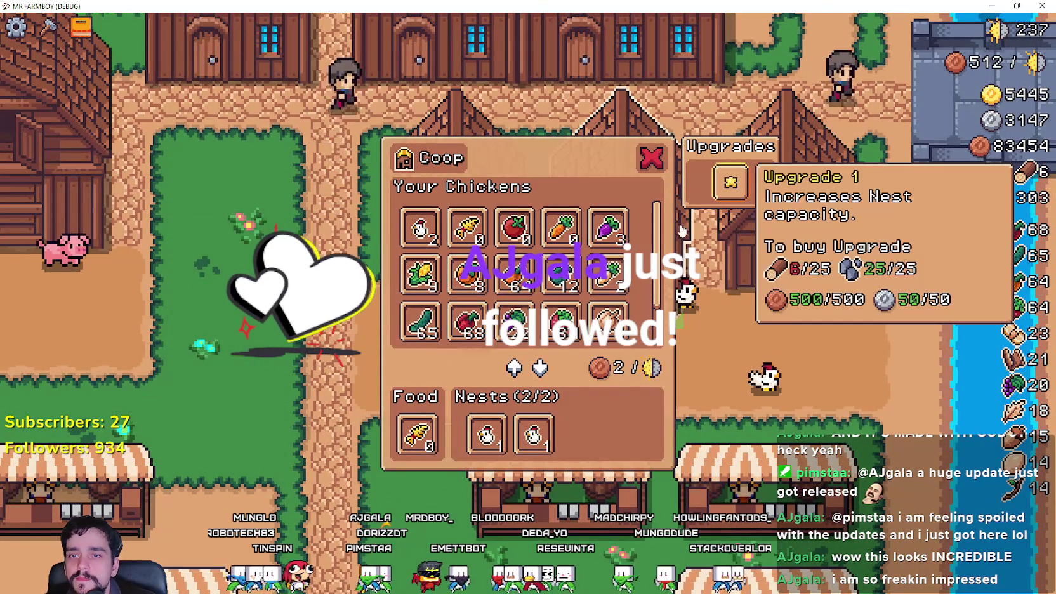
{"action": "scroll", "coordinate": [501, 318], "scroll_direction": "down", "scroll_amount": 1}
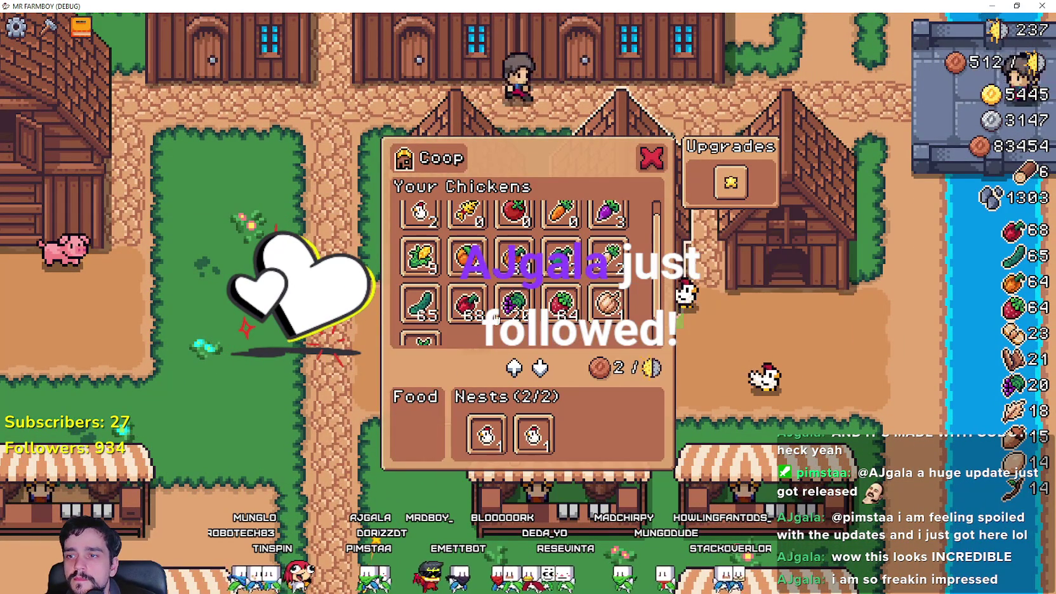
{"action": "key", "text": "Escape"}
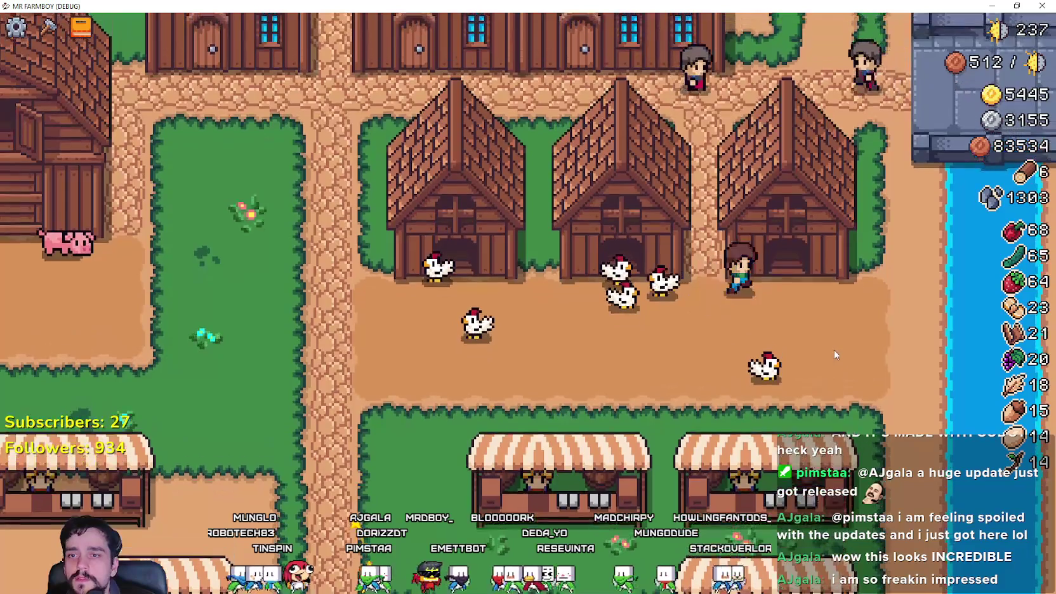
{"action": "left_click", "coordinate": [786, 210]}
{"action": "scroll", "coordinate": [501, 286], "scroll_direction": "down", "scroll_amount": 1}
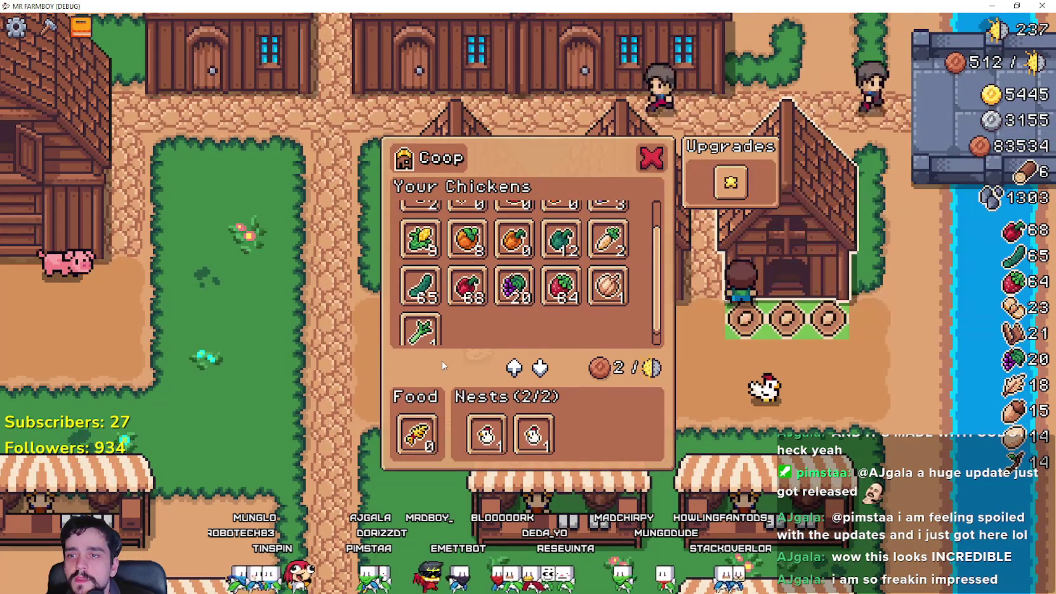
{"action": "left_click", "coordinate": [562, 285]}
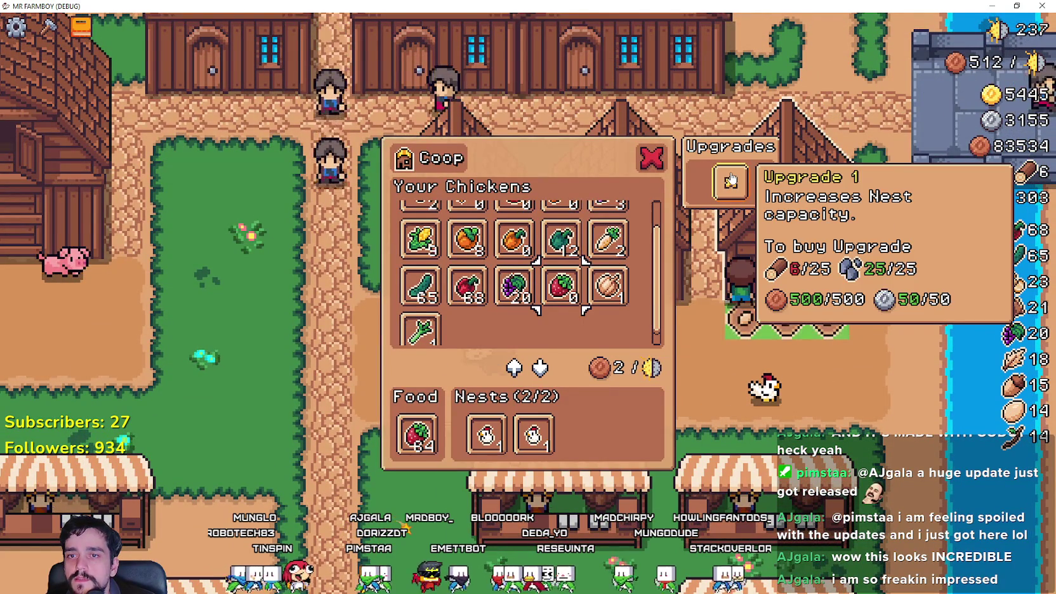
{"action": "key", "text": "Escape"}
Step: Check the warehouse, then remove a market stall for wood and stone and return to the coops
{"action": "key", "text": "w"}
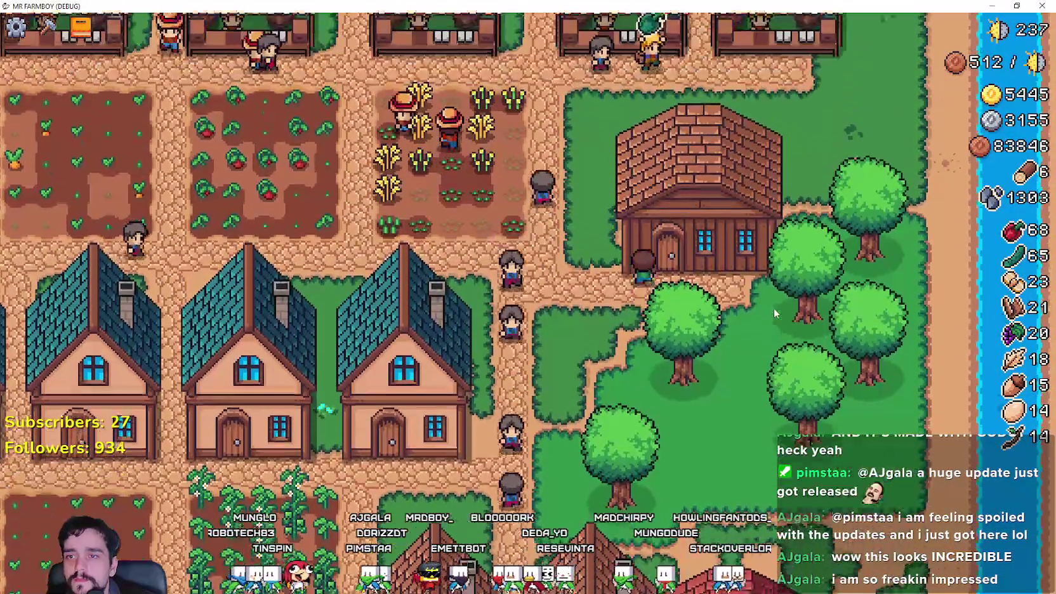
{"action": "left_click", "coordinate": [748, 267]}
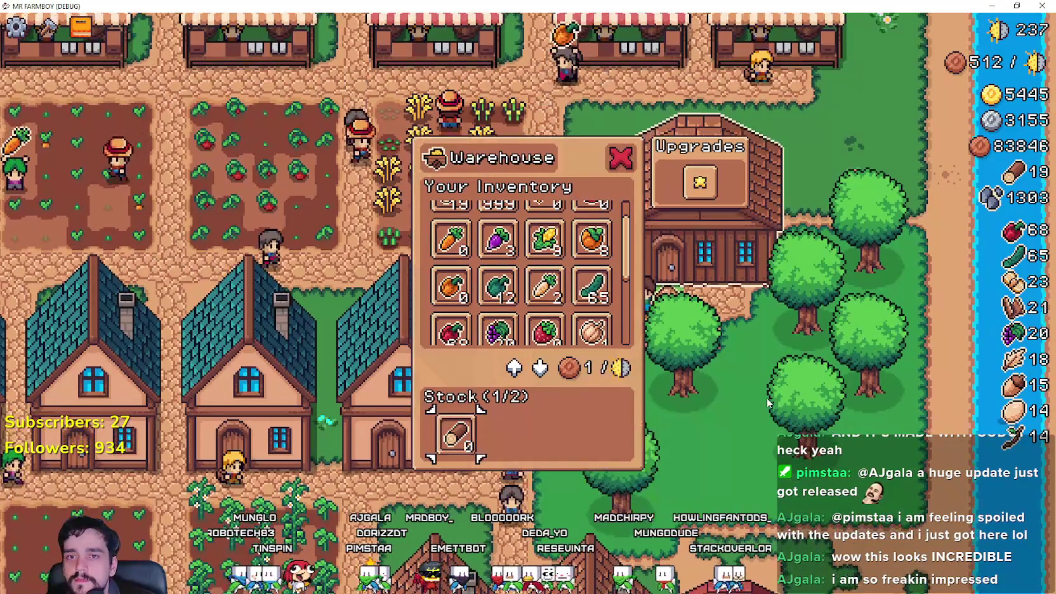
{"action": "key", "text": "Escape"}
{"action": "key", "text": "s"}
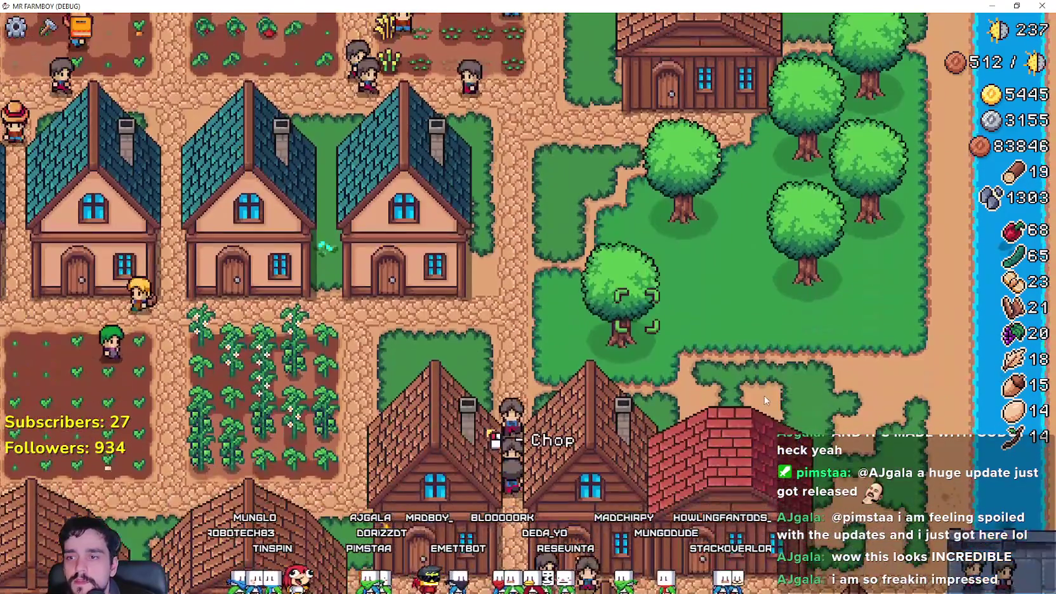
{"action": "scroll", "coordinate": [764, 396], "scroll_direction": "down", "scroll_amount": 5}
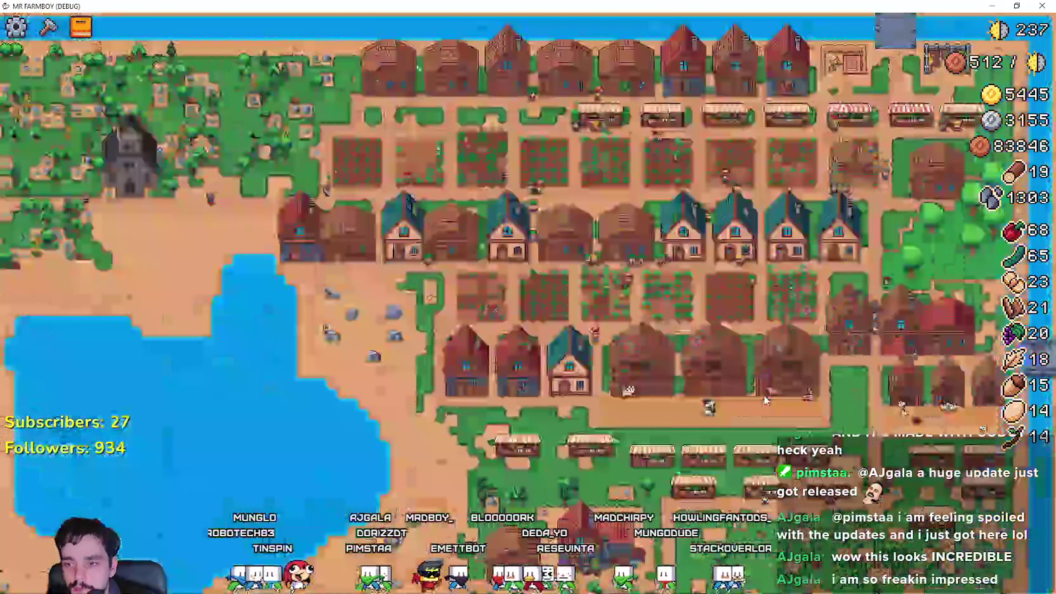
{"action": "scroll", "coordinate": [764, 399], "scroll_direction": "up", "scroll_amount": 5}
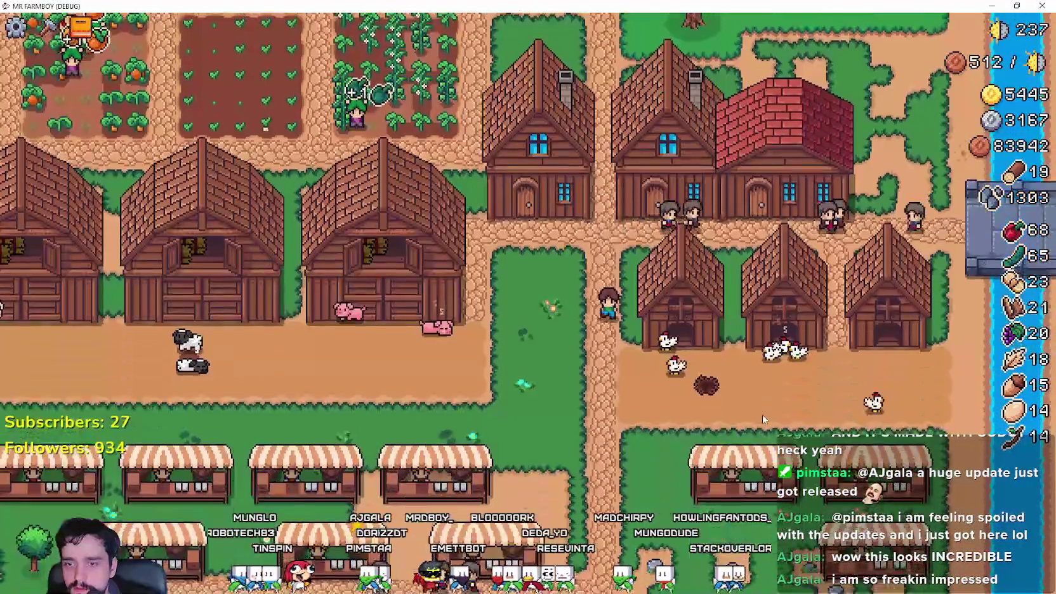
{"action": "key", "text": "s"}
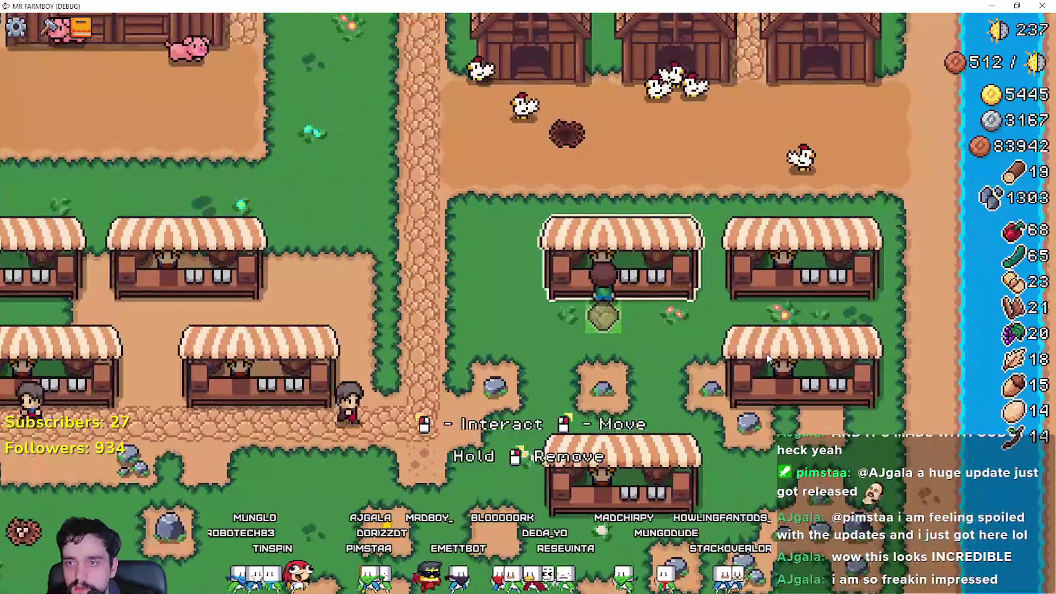
{"action": "left_click", "coordinate": [756, 351]}
{"action": "key", "text": "w"}
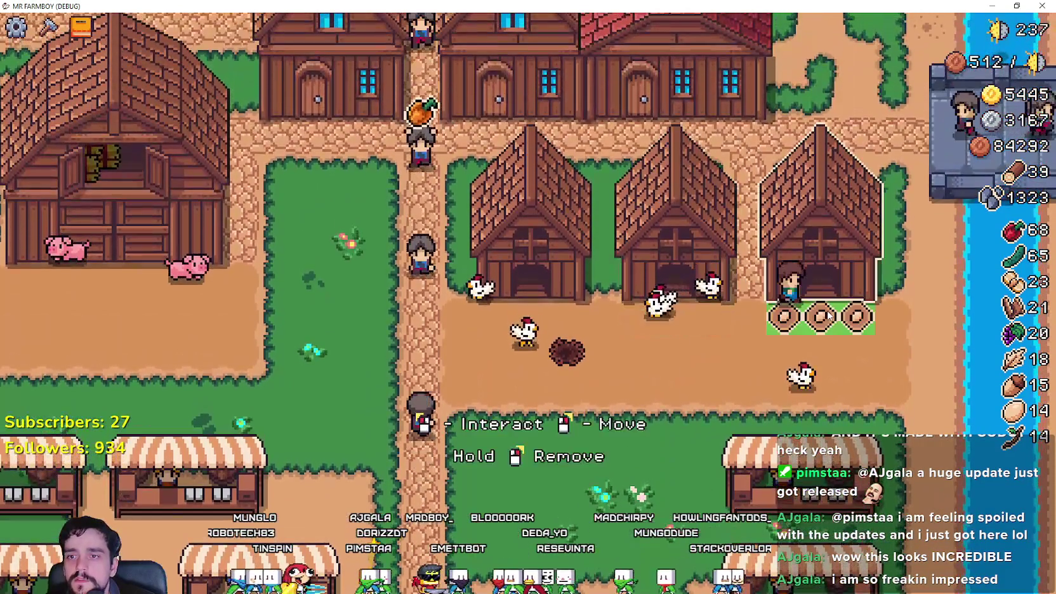
{"action": "left_click", "coordinate": [828, 315]}
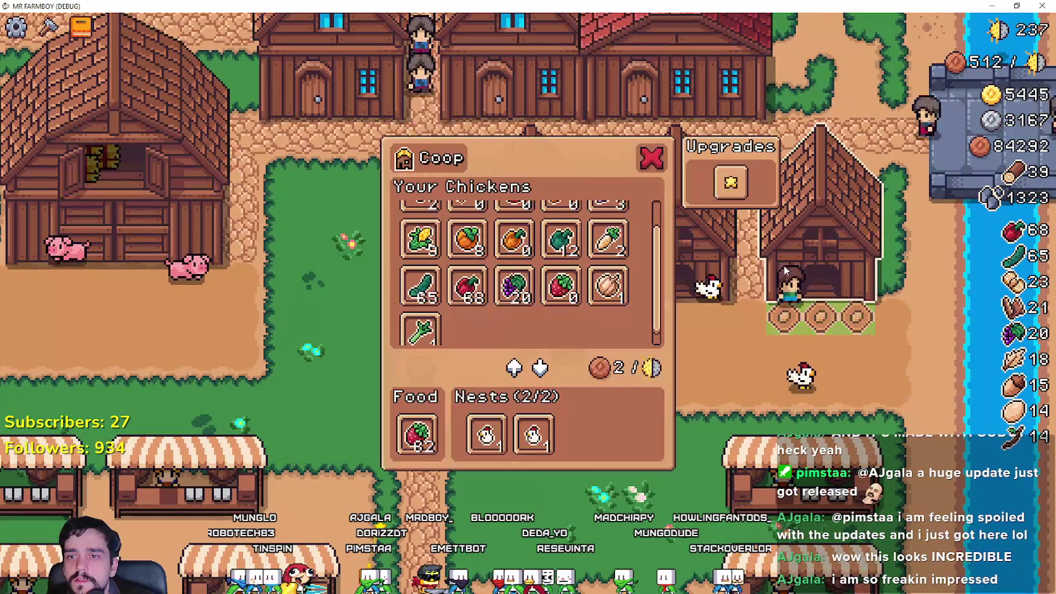
Step: Buy Upgrade 1 for the first chicken coop, then check a neighbouring coop
{"action": "left_click", "coordinate": [731, 179]}
{"action": "key", "text": "Escape"}
{"action": "key", "text": "s"}
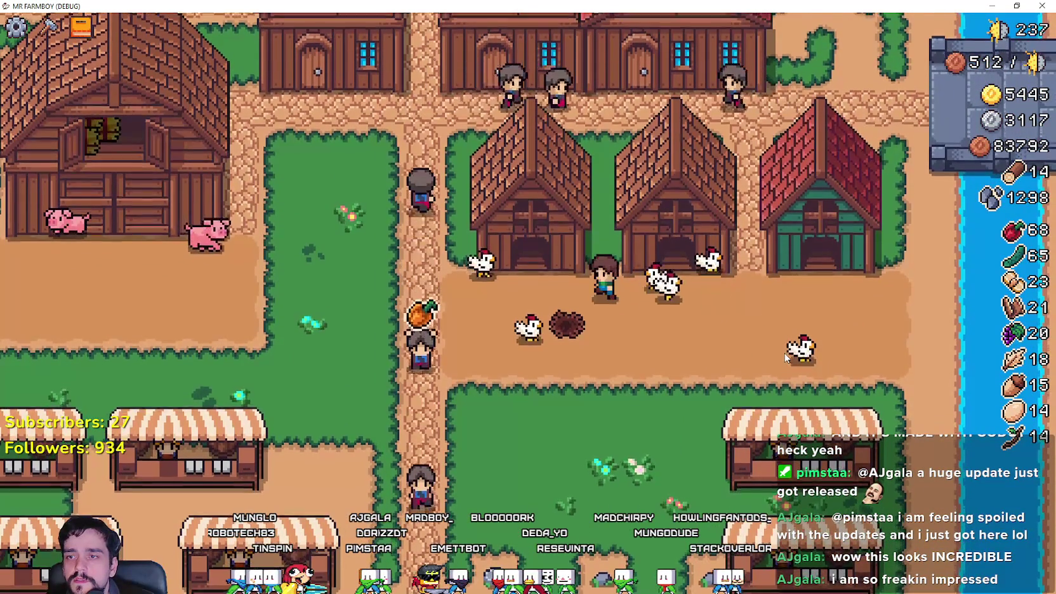
{"action": "key", "text": "w"}
{"action": "key", "text": "e"}
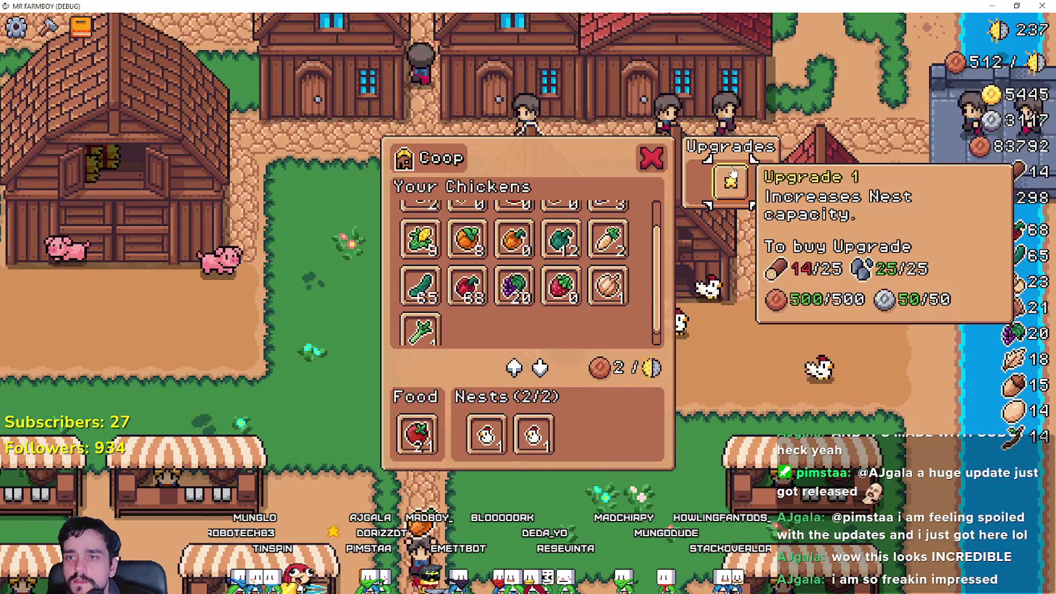
{"action": "key", "text": "Escape"}
{"action": "key", "text": "s"}
{"action": "key", "text": "d"}
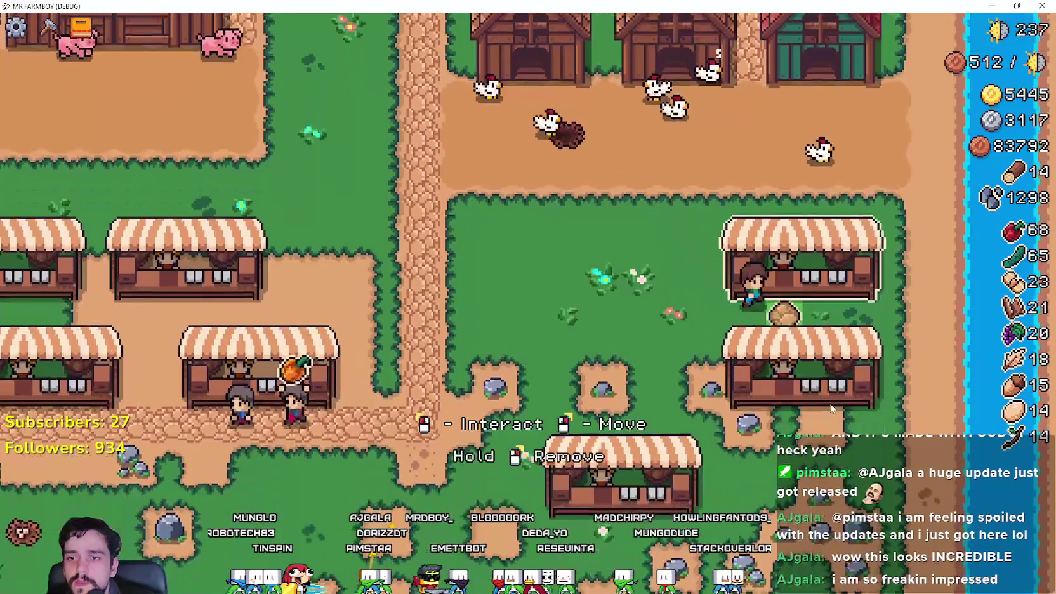
Step: Buy Upgrade 1 for another coop, then look in the remaining coops before heading to the mine
{"action": "key", "text": "w"}
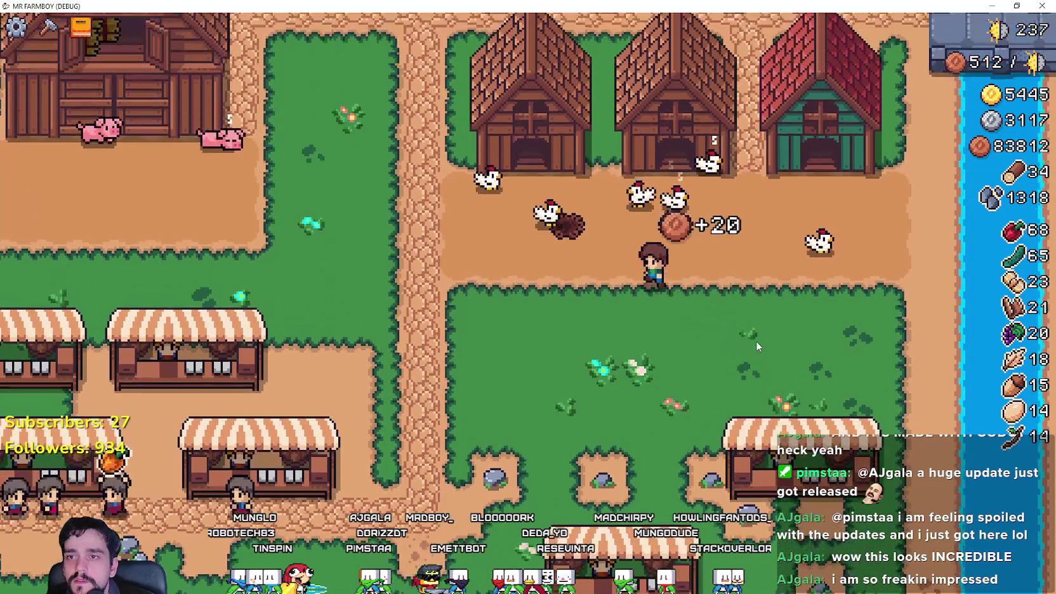
{"action": "key", "text": "e"}
{"action": "left_click", "coordinate": [724, 184]}
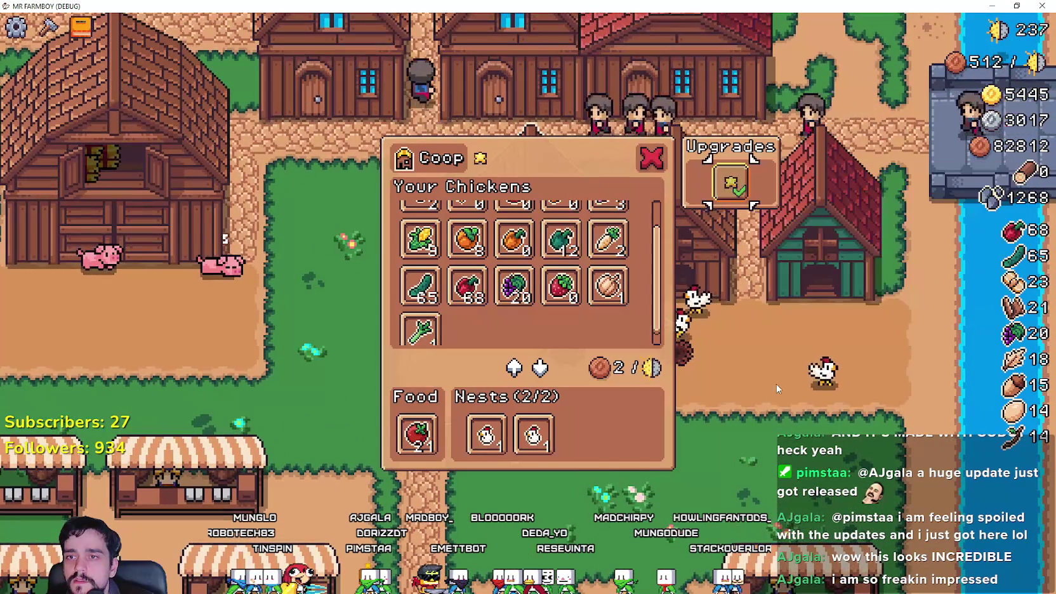
{"action": "key", "text": "Escape"}
{"action": "key", "text": "d"}
{"action": "key", "text": "w"}
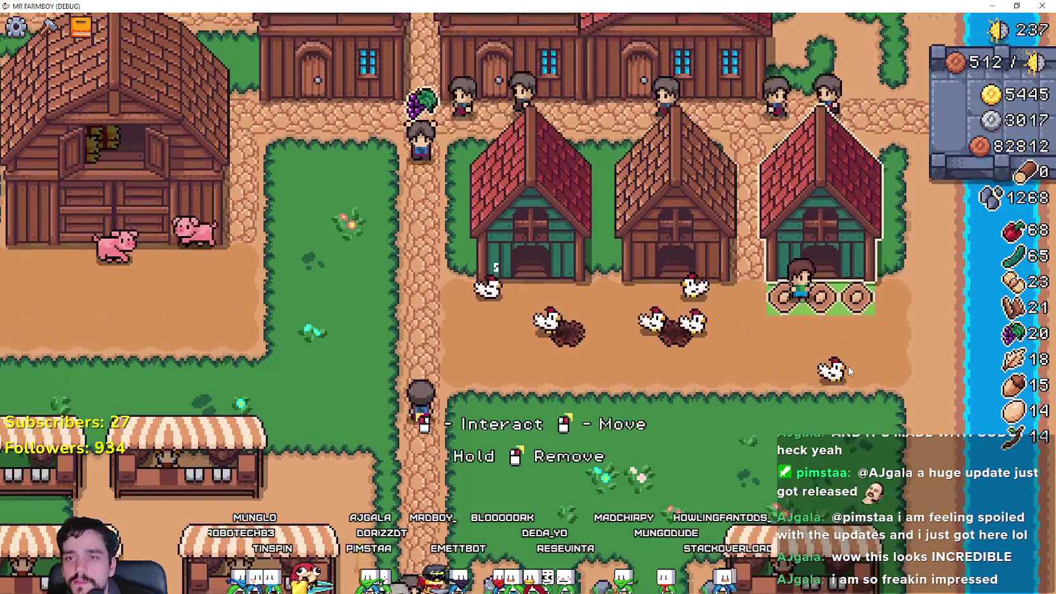
{"action": "key", "text": "e"}
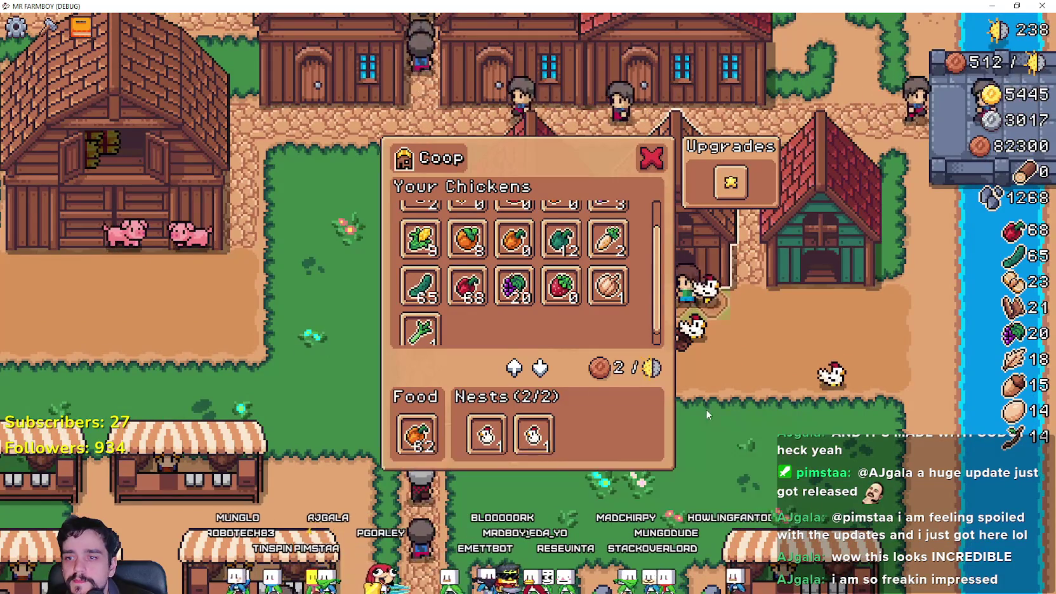
{"action": "key", "text": "Escape"}
{"action": "key", "text": "s"}
{"action": "key", "text": "a"}
{"action": "key", "text": "w"}
{"action": "key", "text": "e"}
{"action": "key", "text": "Escape"}
{"action": "key", "text": "s"}
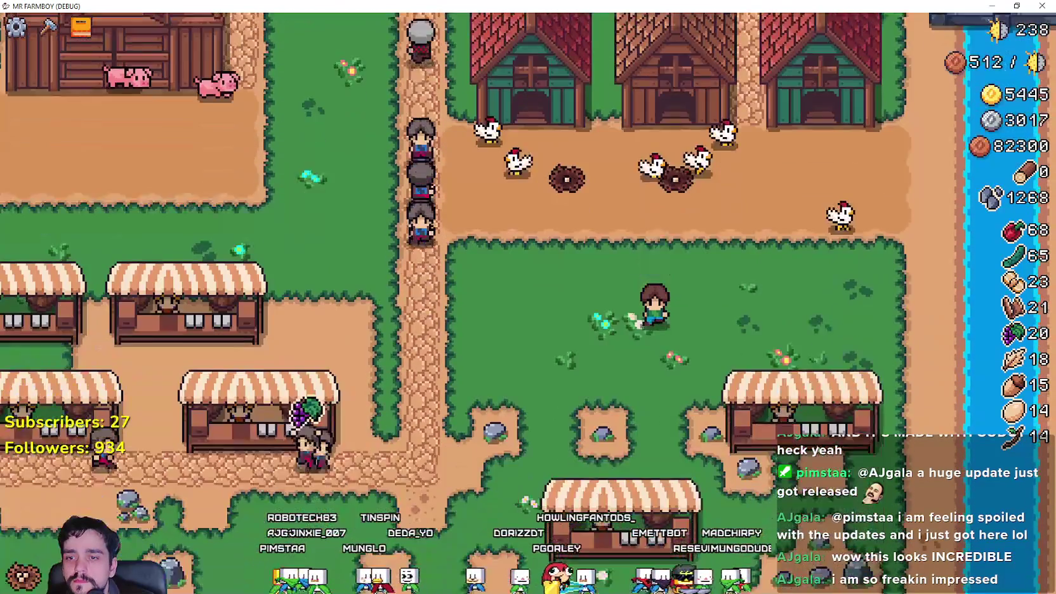
Step: Walk around the market stalls and village collecting wood and stone
{"action": "key", "text": "d"}
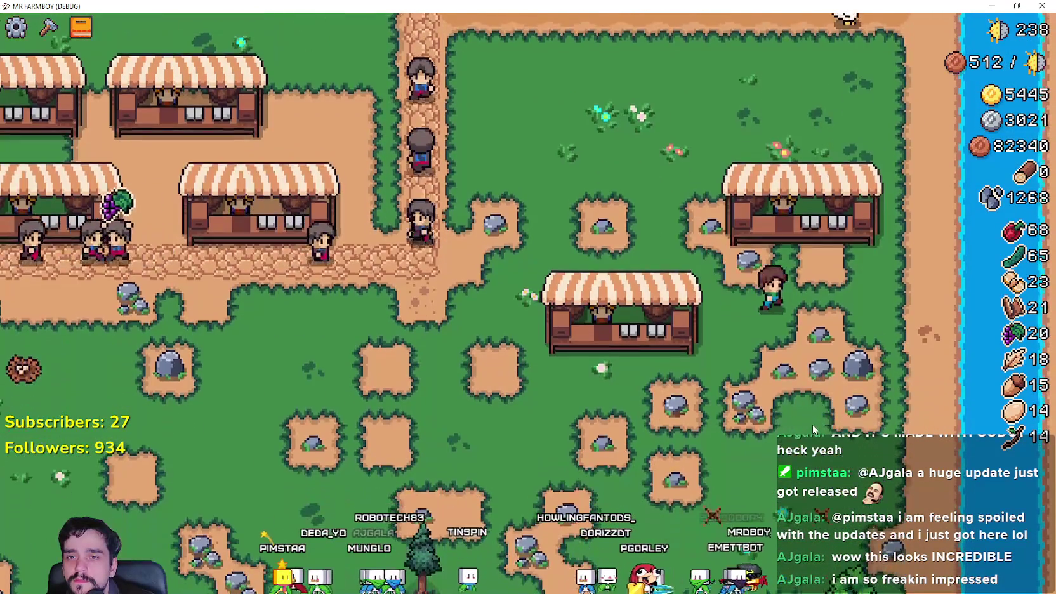
{"action": "key", "text": "w"}
{"action": "key", "text": "s"}
{"action": "key", "text": "a"}
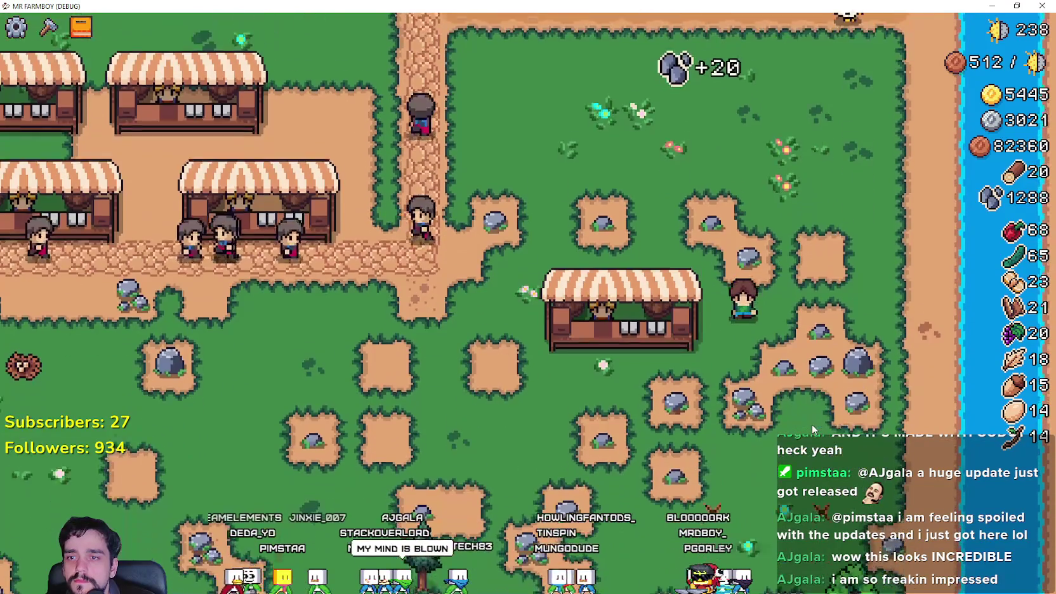
{"action": "key", "text": "s"}
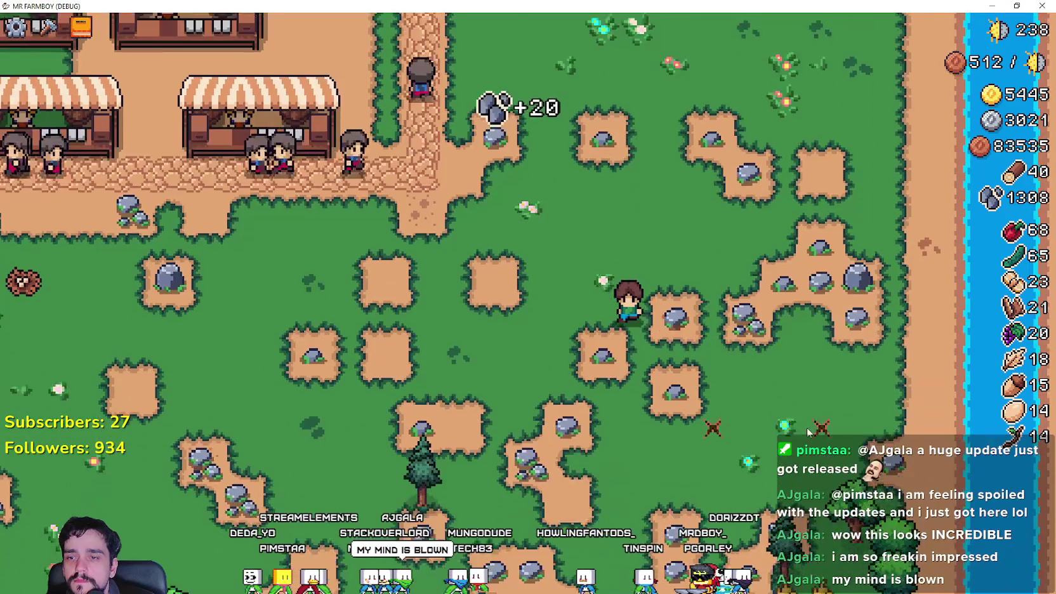
{"action": "key", "text": "a"}
{"action": "key", "text": "s"}
{"action": "key", "text": "a"}
{"action": "key", "text": "w"}
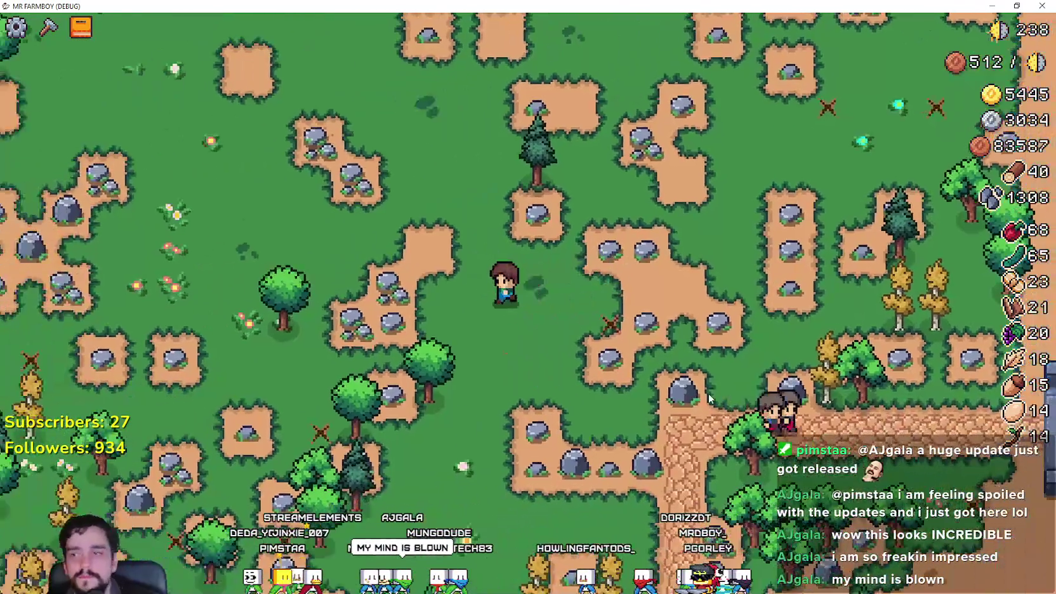
{"action": "key", "text": "w"}
{"action": "key", "text": "a"}
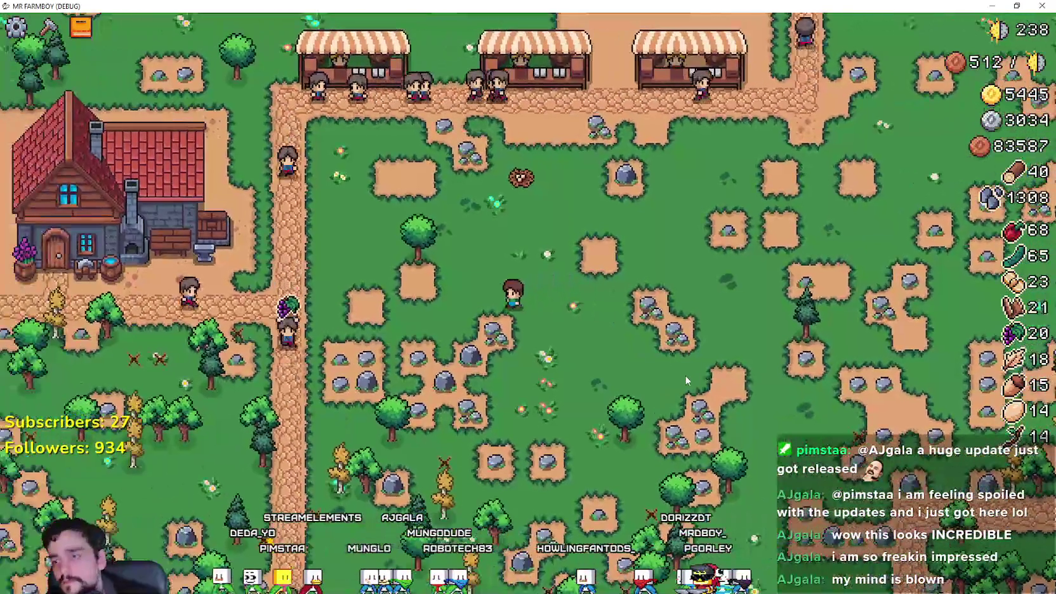
{"action": "key", "text": "w"}
{"action": "key", "text": "d"}
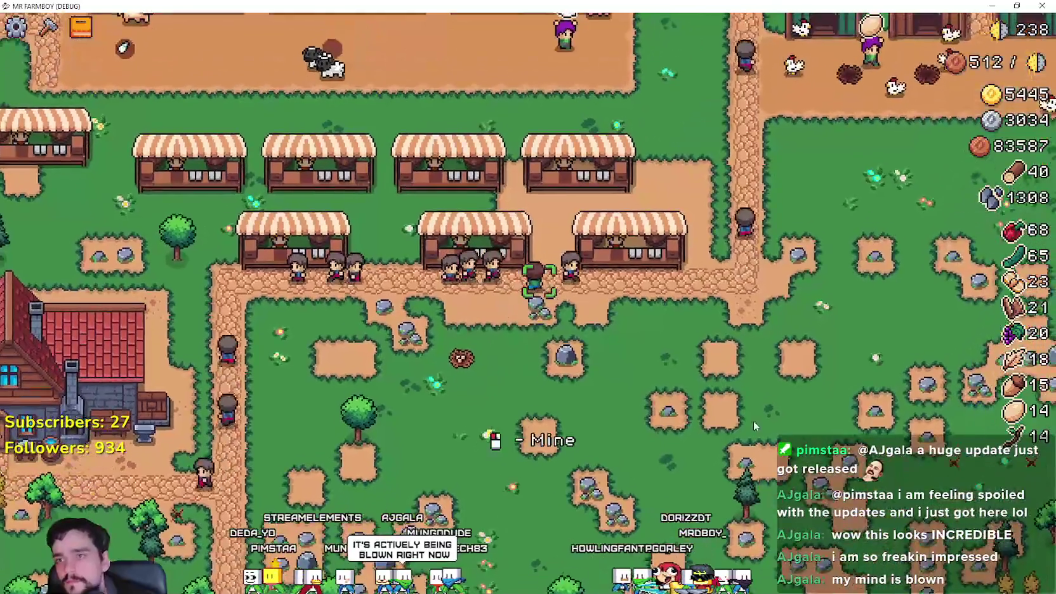
Step: Return to the coop and buy Coop Upgrade 2, leaving wood at 10 and stone at 1278
{"action": "key", "text": "d"}
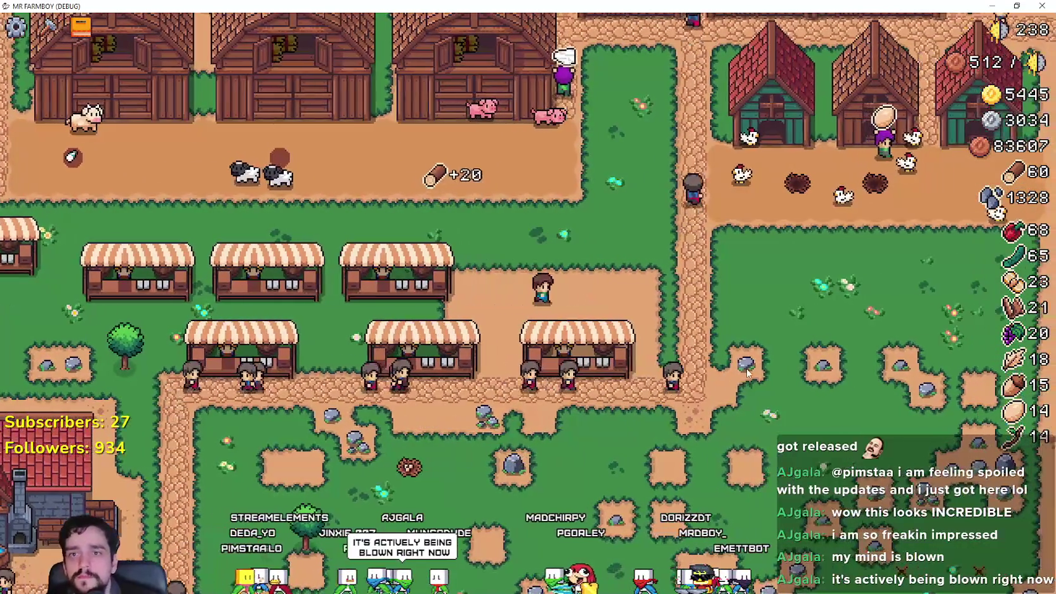
{"action": "key", "text": "w"}
{"action": "key", "text": "d"}
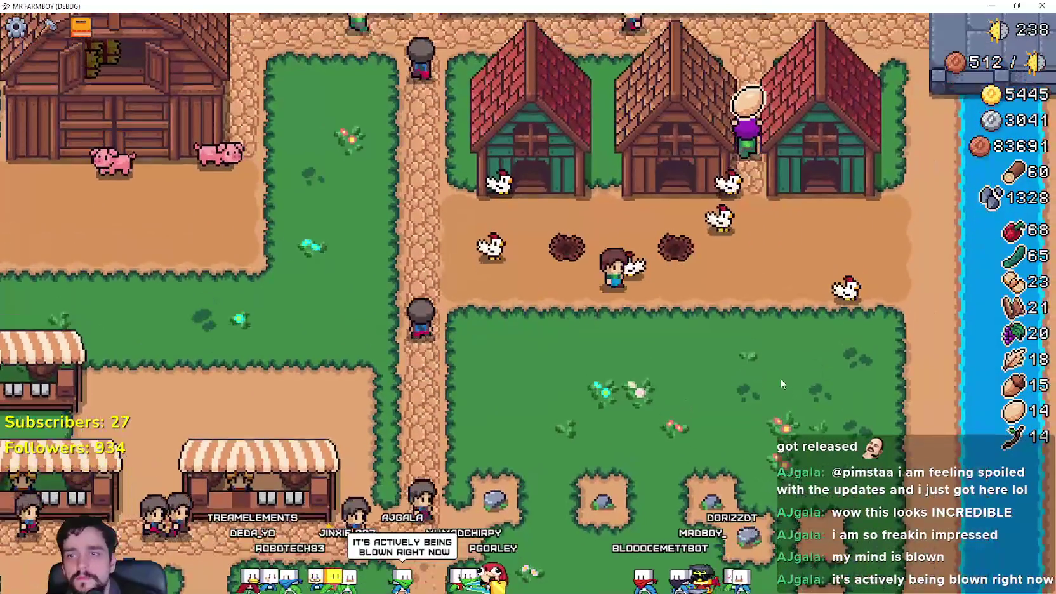
{"action": "left_click", "coordinate": [758, 251]}
{"action": "left_click", "coordinate": [730, 183]}
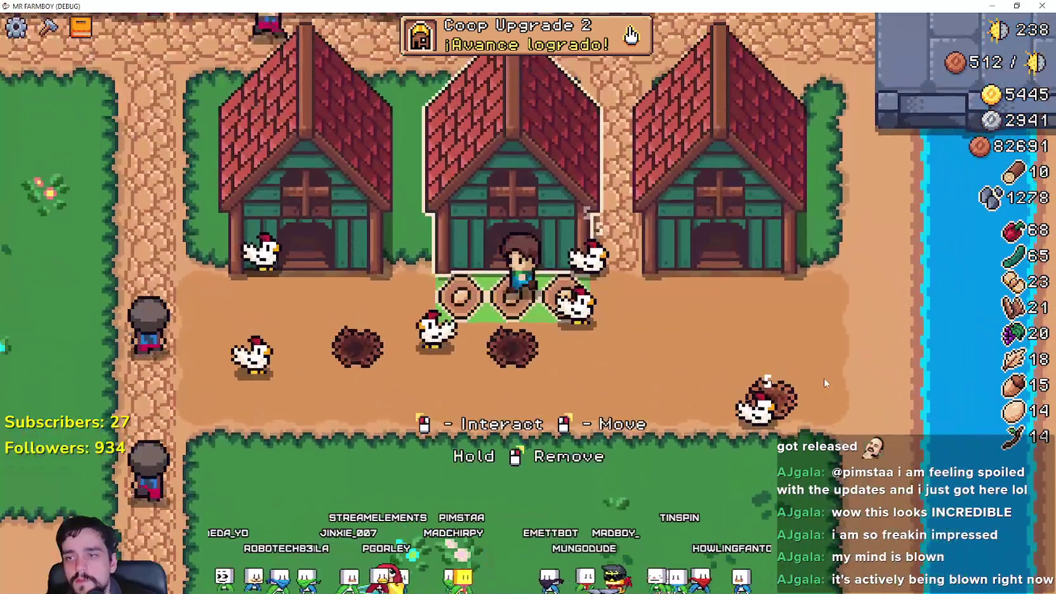
Step: View and close the Advancements list, then harvest an egg from a coop nest
{"action": "left_click", "coordinate": [824, 379]}
{"action": "key", "text": "s"}
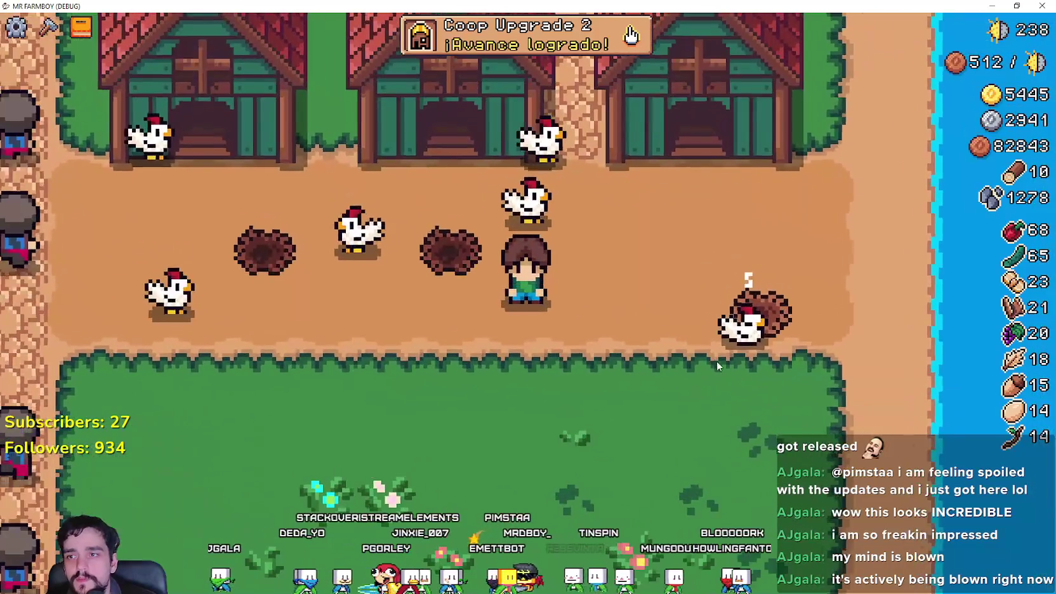
{"action": "left_click", "coordinate": [561, 51]}
{"action": "left_click", "coordinate": [802, 81]}
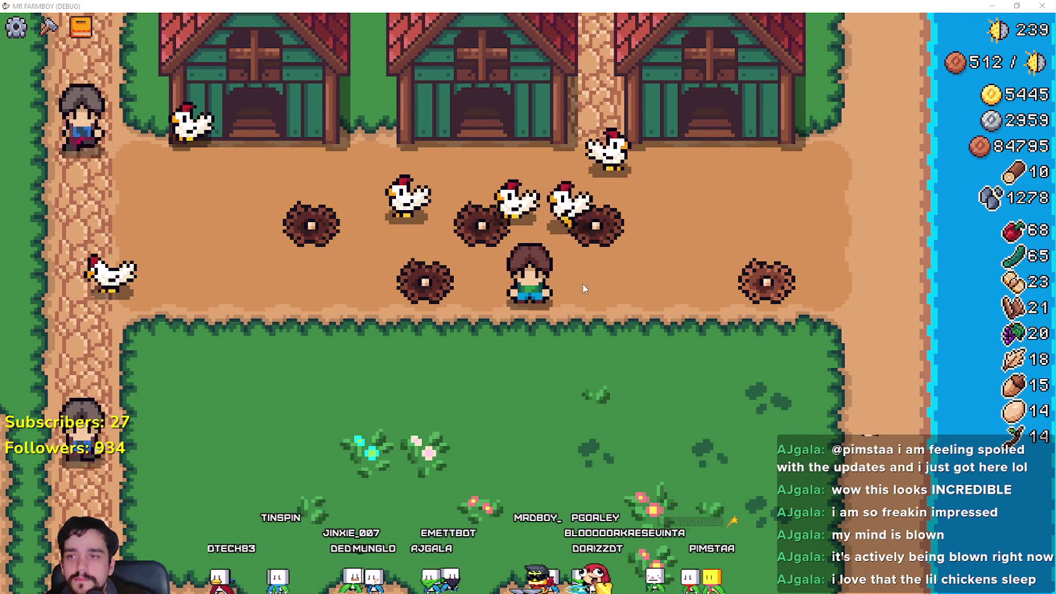
{"action": "key", "text": "a"}
{"action": "key", "text": "e"}
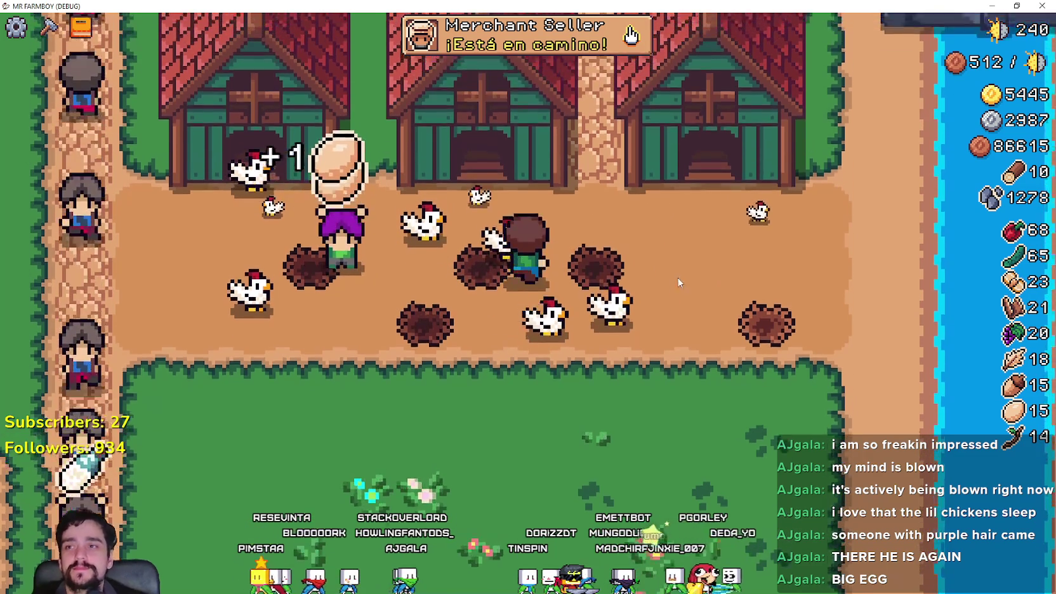
{"action": "key", "text": "w"}
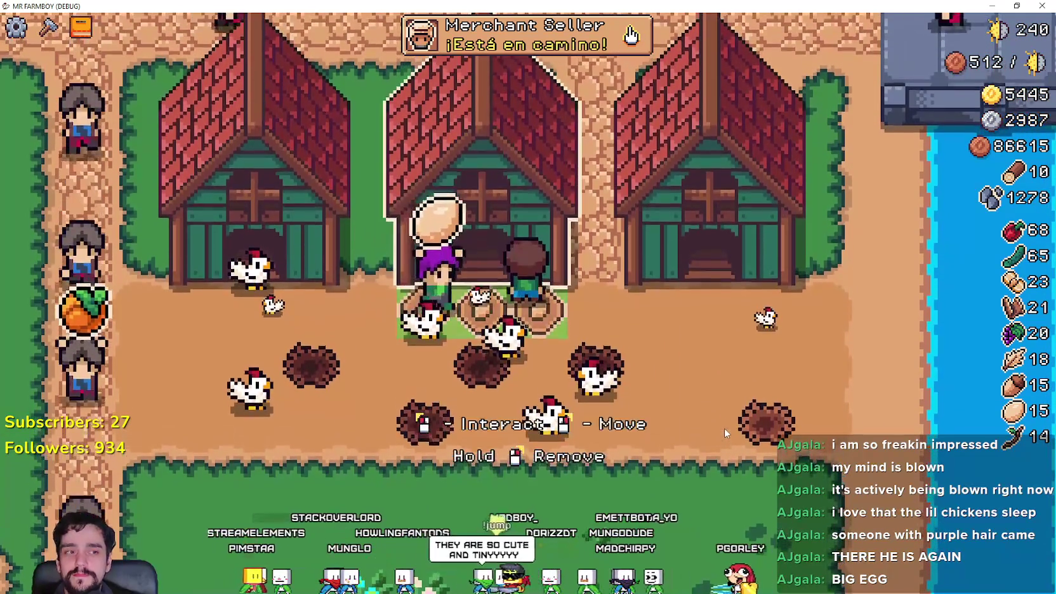
{"action": "key", "text": "e"}
{"action": "mouse_move", "coordinate": [585, 449]}
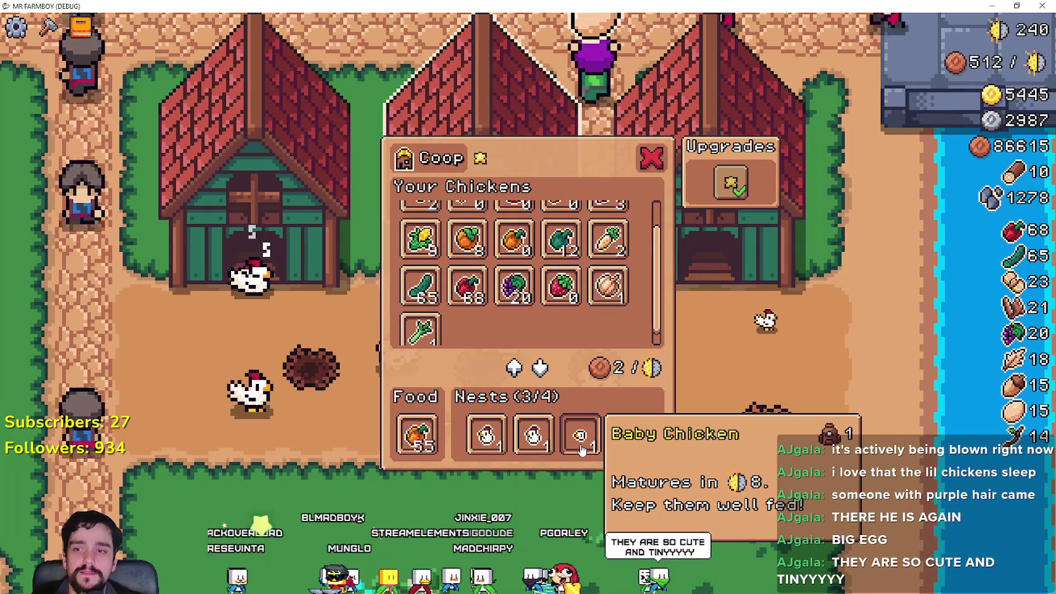
{"action": "key", "text": "s"}
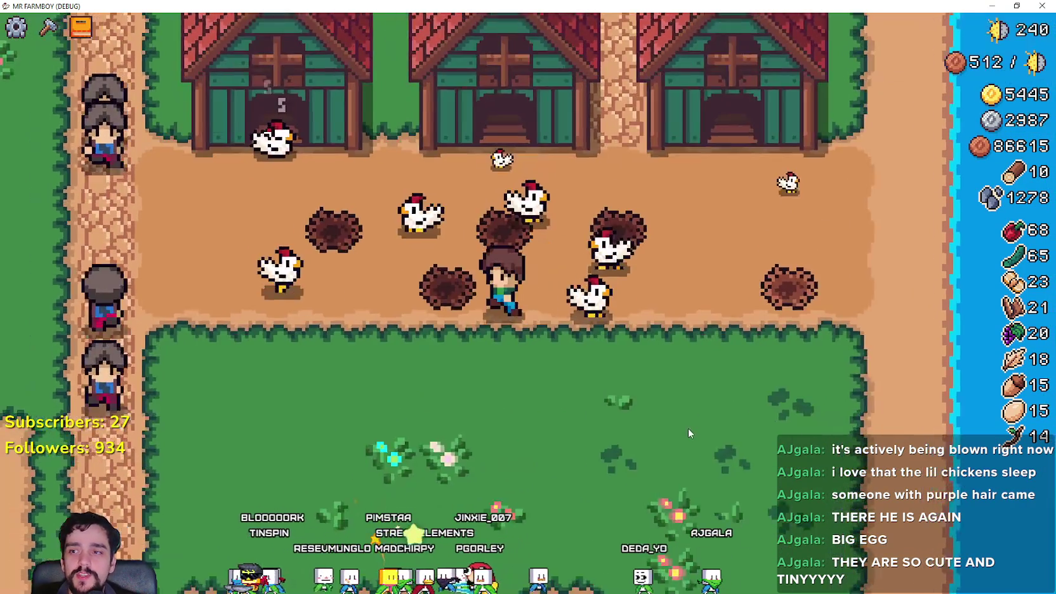
{"action": "key", "text": "a"}
{"action": "key", "text": "w"}
{"action": "key", "text": "d"}
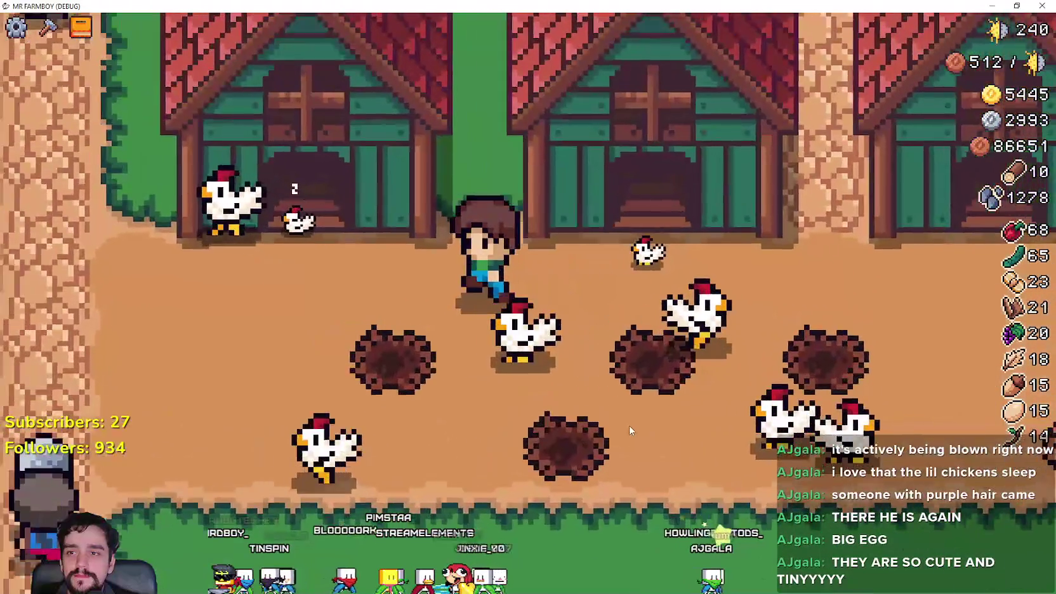
Step: Scroll down and back up over the running Mr Farmboy game
{"action": "scroll", "coordinate": [629, 431], "scroll_direction": "down", "scroll_amount": 5}
{"action": "scroll", "coordinate": [622, 429], "scroll_direction": "up", "scroll_amount": 2}
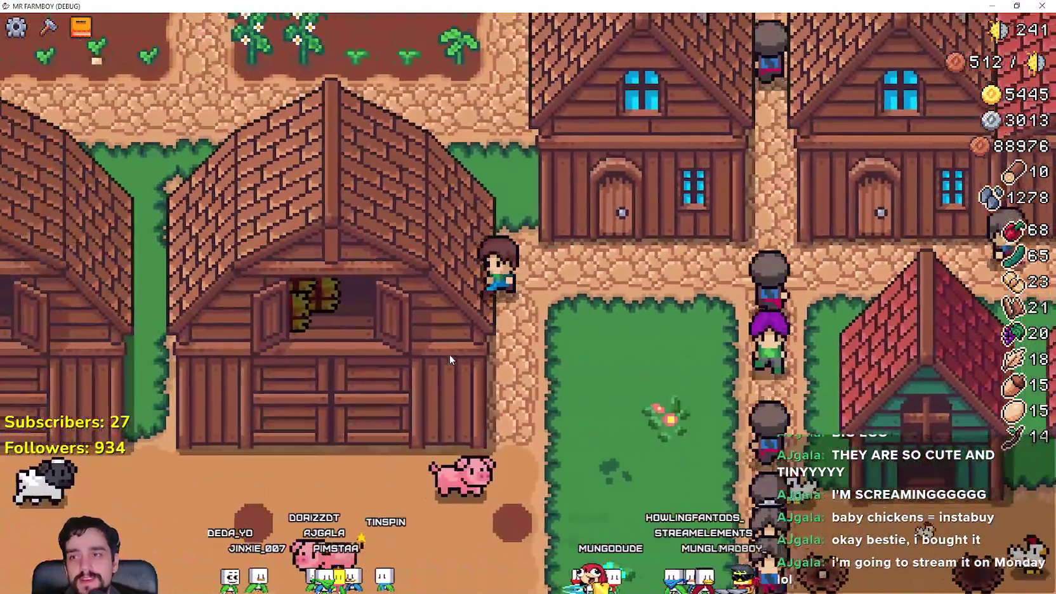
Step: Walk the farmer north, right and south between the houses, then open Advancements
{"action": "key", "text": "w"}
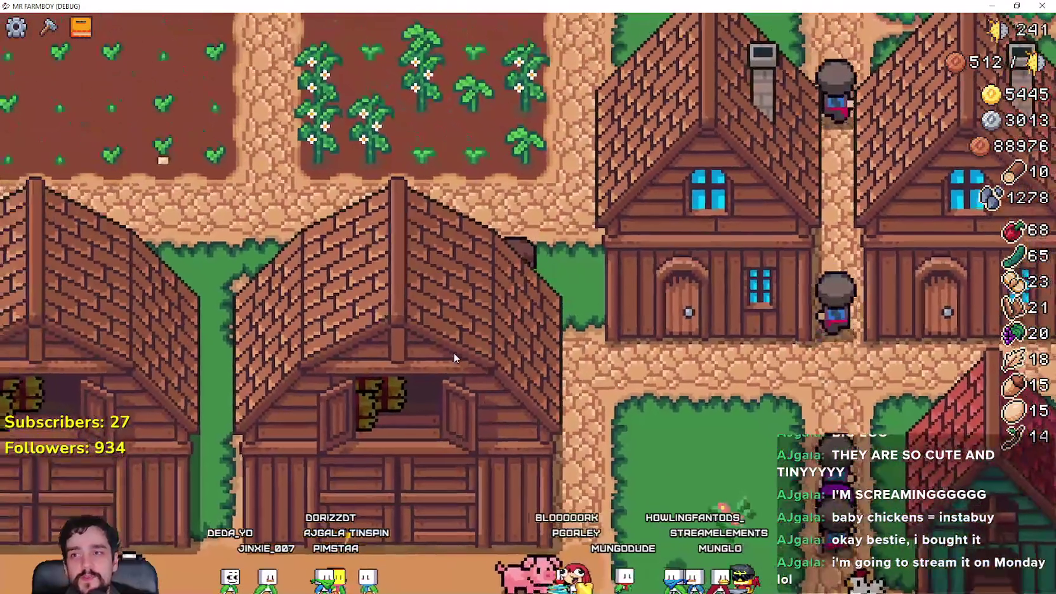
{"action": "key", "text": "d"}
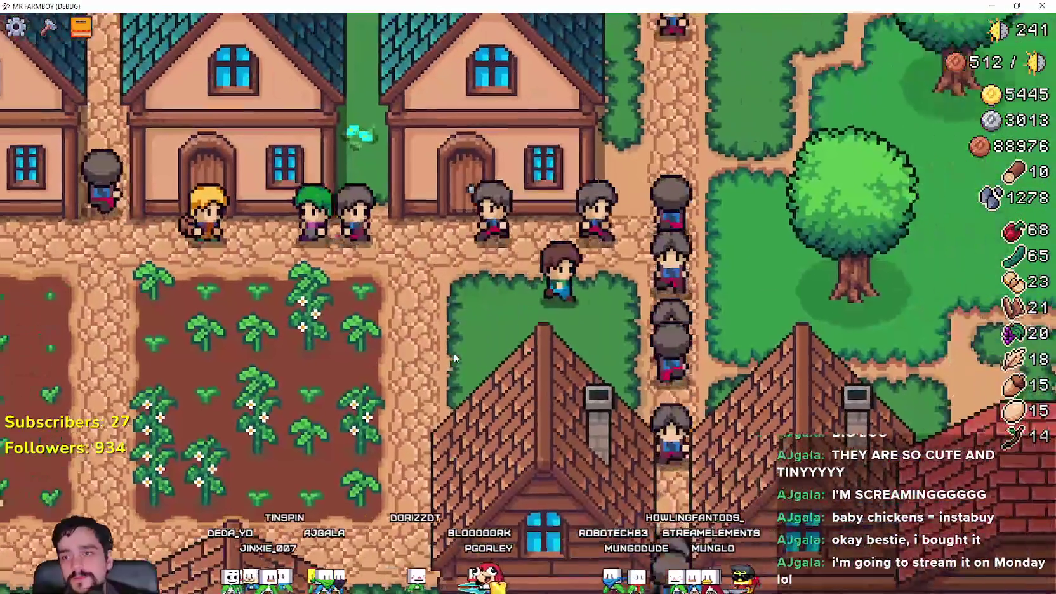
{"action": "key", "text": "s"}
{"action": "key", "text": "s"}
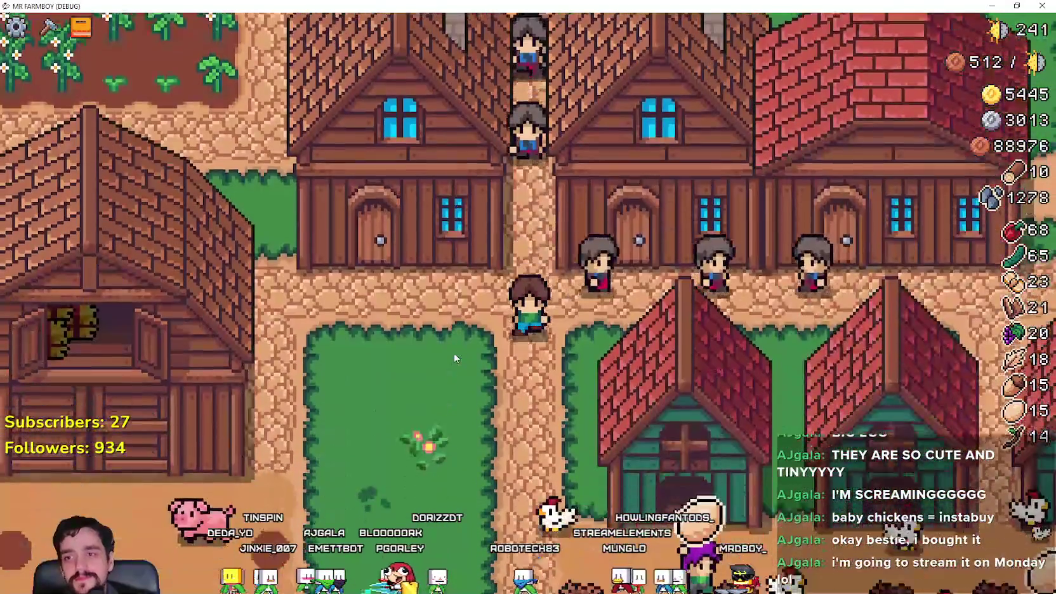
{"action": "key", "text": "d"}
{"action": "key", "text": "d"}
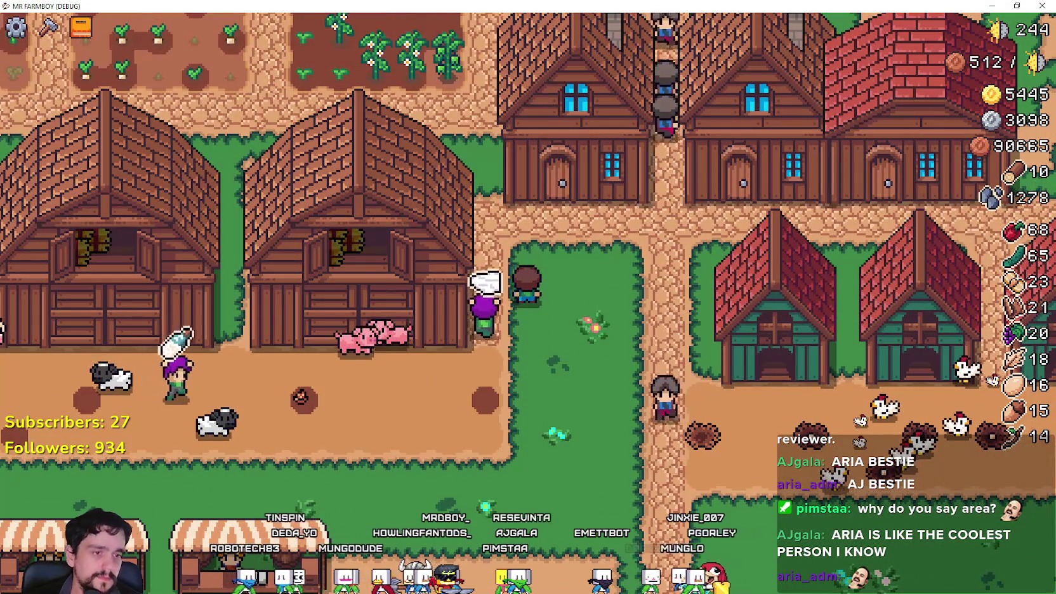
{"action": "left_click", "coordinate": [81, 27]}
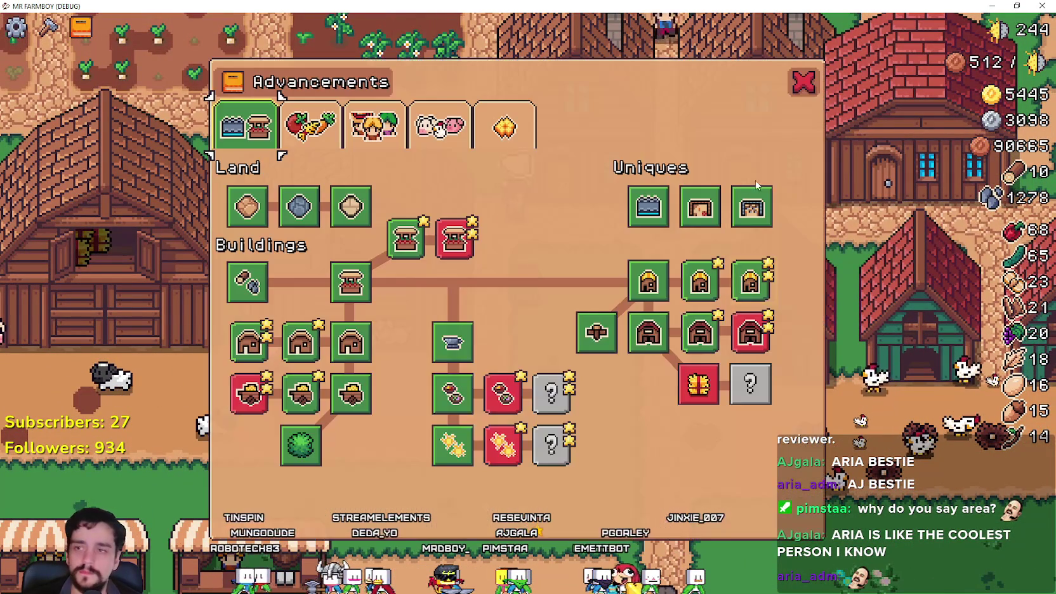
Step: Snip the Crops advancements page with Snipping Tool, then close the Advancements panel
{"action": "left_click", "coordinate": [338, 132]}
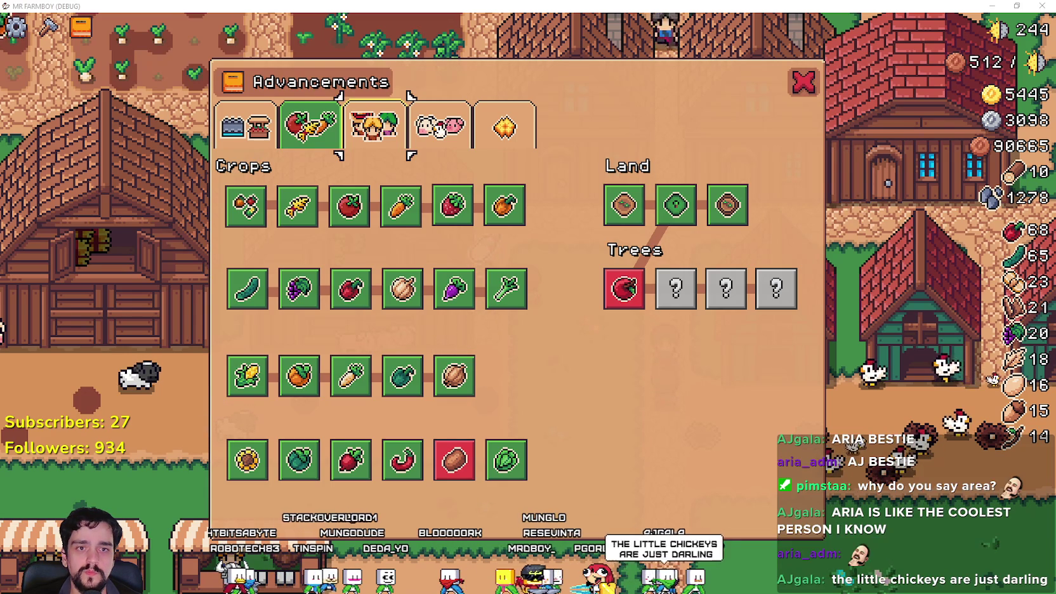
{"action": "key", "text": "alt+Tab"}
{"action": "left_click", "coordinate": [133, 39]}
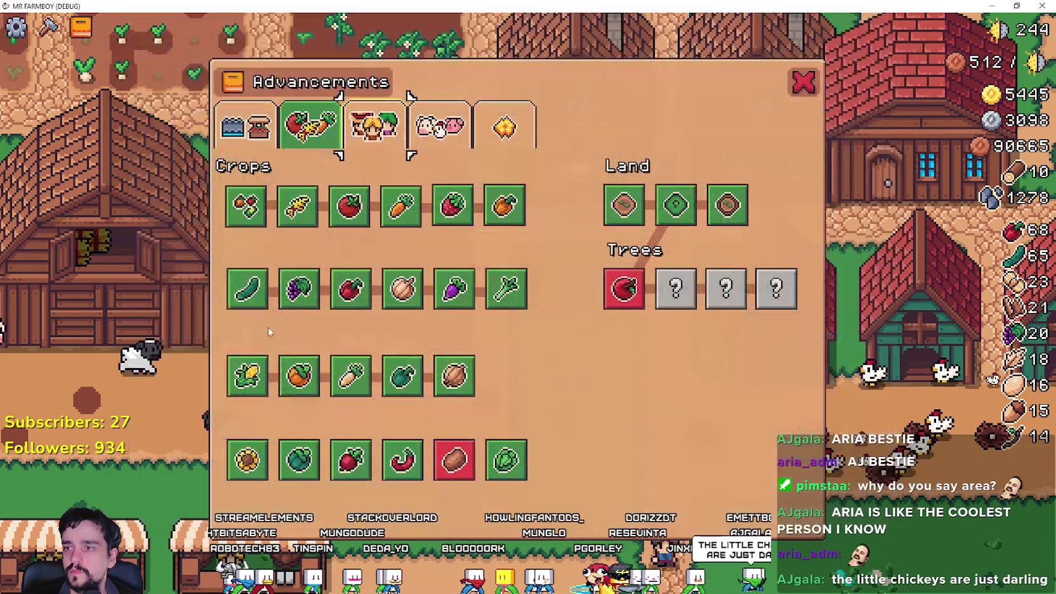
{"action": "mouse_move", "coordinate": [175, 76]}
{"action": "left_mouse_down"}
{"action": "mouse_move", "coordinate": [759, 492]}
{"action": "mouse_move", "coordinate": [839, 529]}
{"action": "left_mouse_up"}
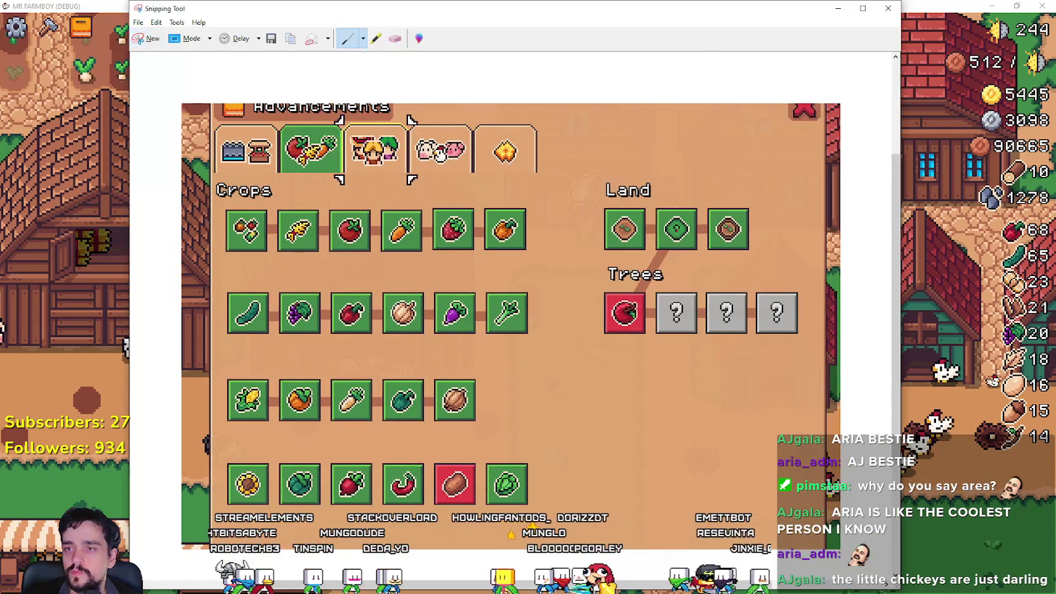
{"action": "left_click", "coordinate": [837, 9]}
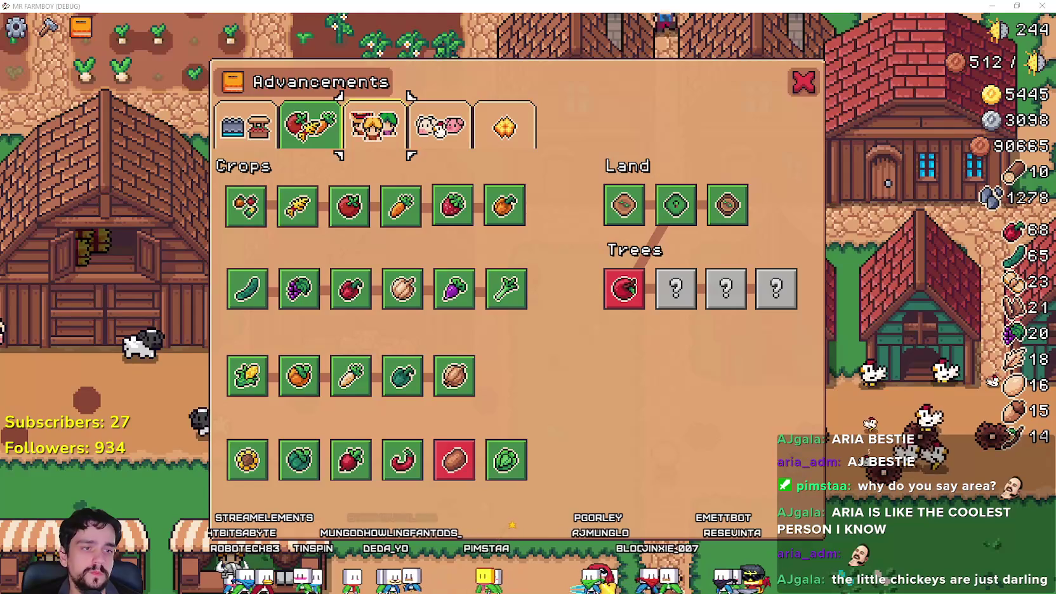
{"action": "left_click", "coordinate": [803, 83]}
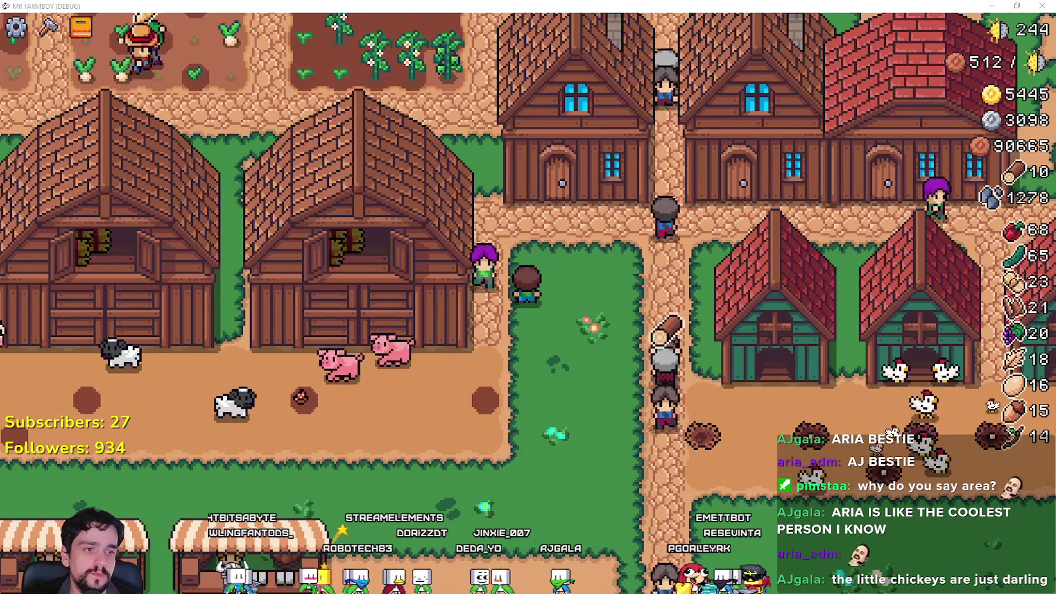
Step: Back in Godot, filter FileSystem by 'toma' and load tomato_data_1.tres to view sell_price
{"action": "key", "text": "alt+Tab"}
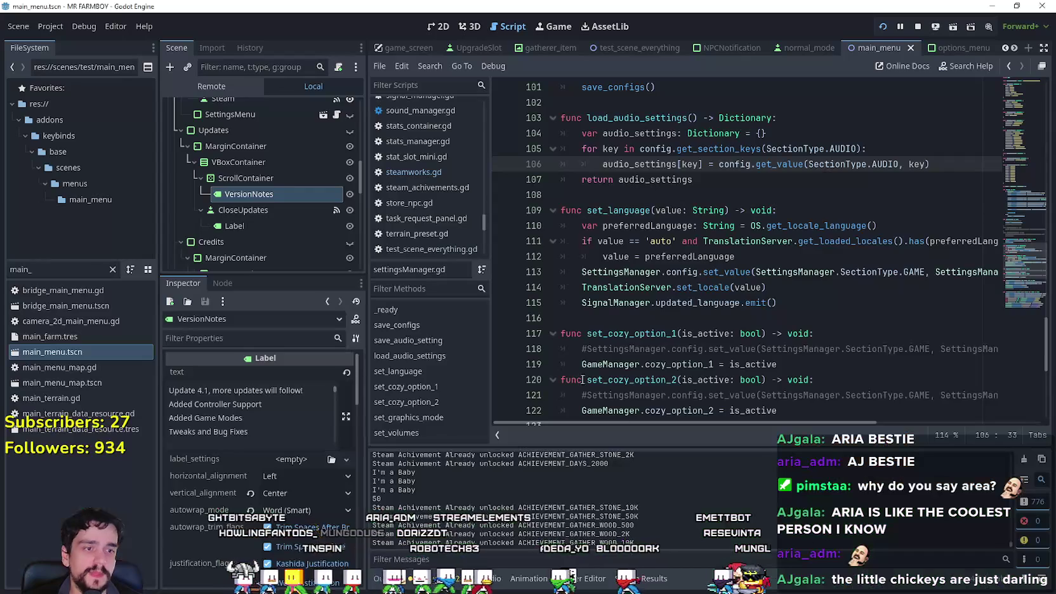
{"action": "left_click", "coordinate": [628, 325]}
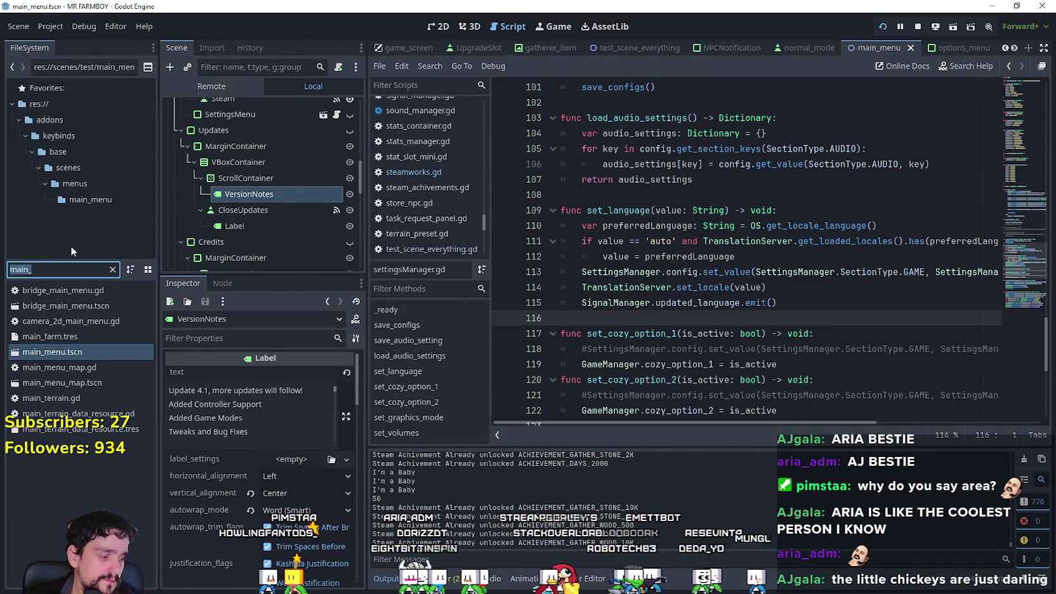
{"action": "key", "text": "BackSpace"}
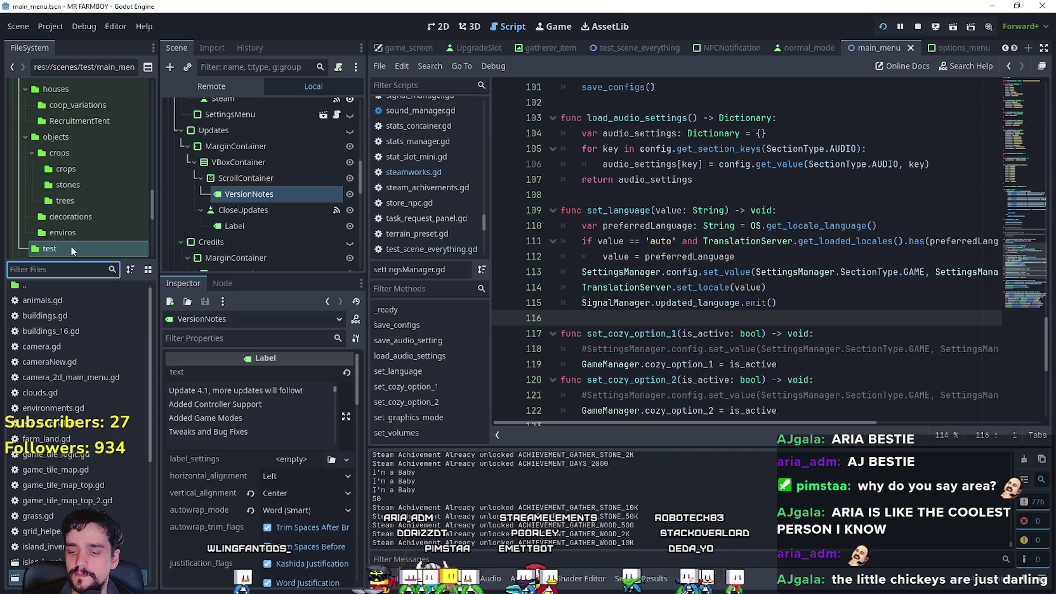
{"action": "type", "text": "toma"}
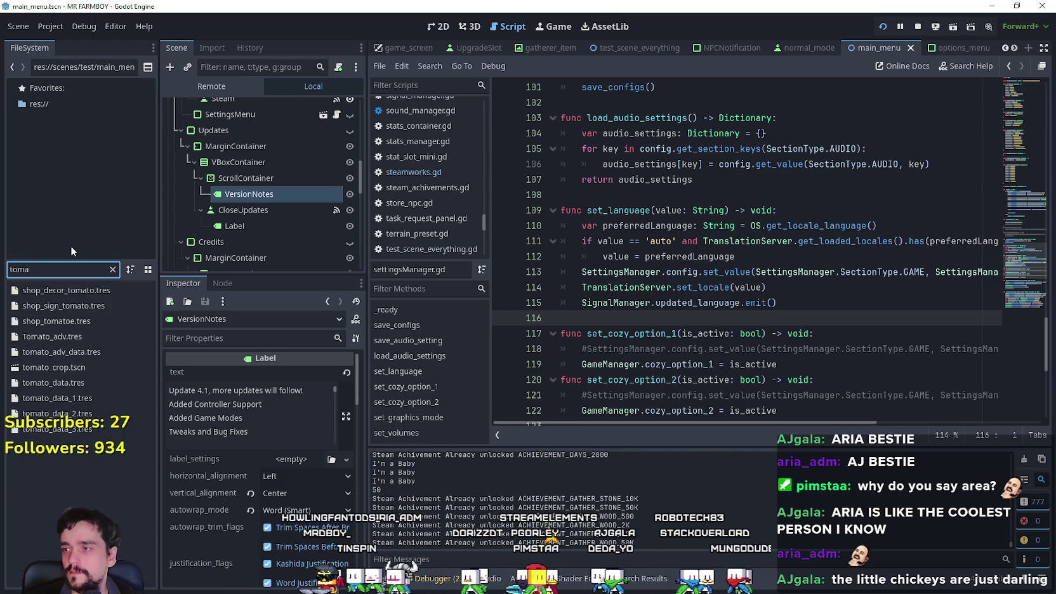
{"action": "left_click", "coordinate": [56, 398]}
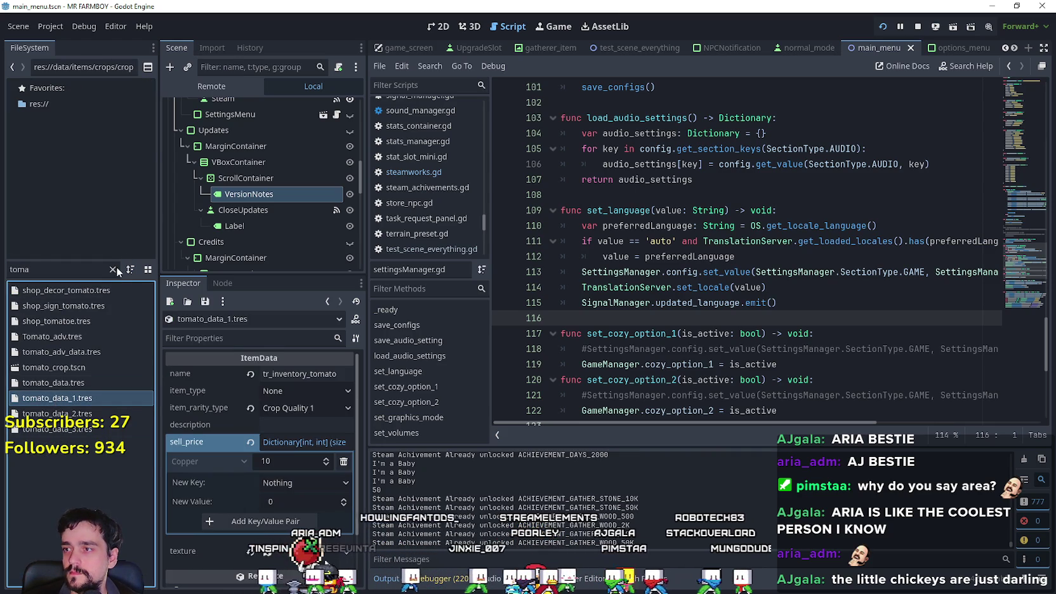
{"action": "left_click", "coordinate": [113, 269]}
{"action": "scroll", "coordinate": [73, 375], "scroll_direction": "down", "scroll_amount": 4}
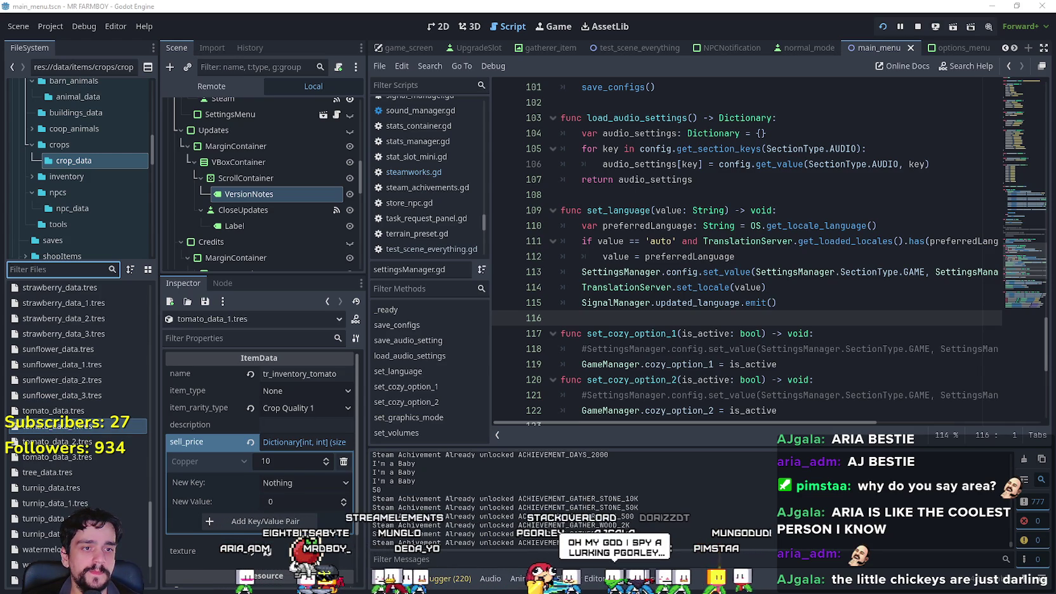
{"action": "scroll", "coordinate": [76, 432], "scroll_direction": "down", "scroll_amount": 2}
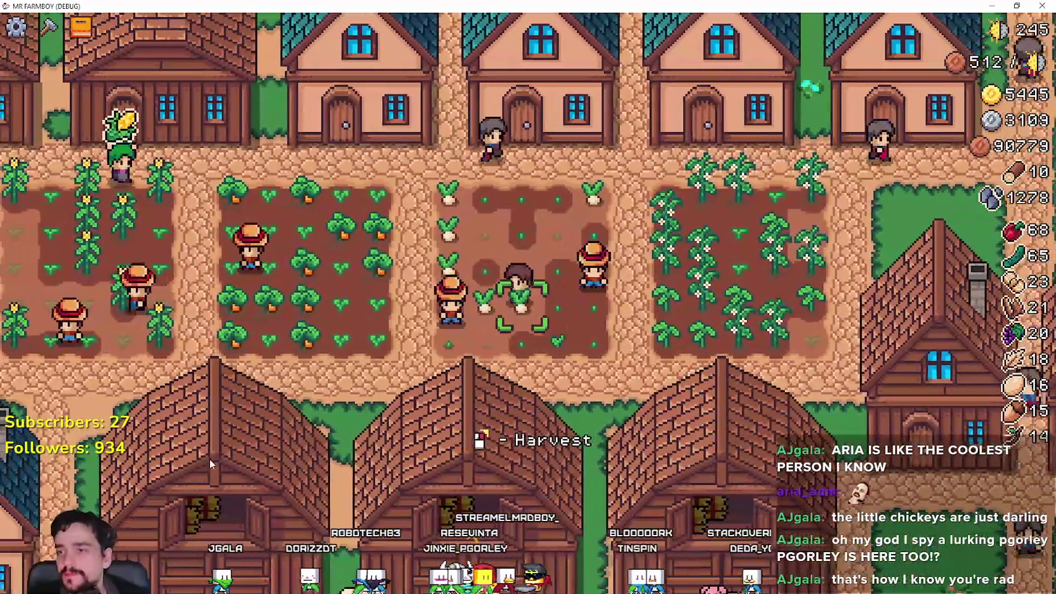
Step: Harvest the parsnip beneath the farmboy
{"action": "left_click", "coordinate": [254, 479]}
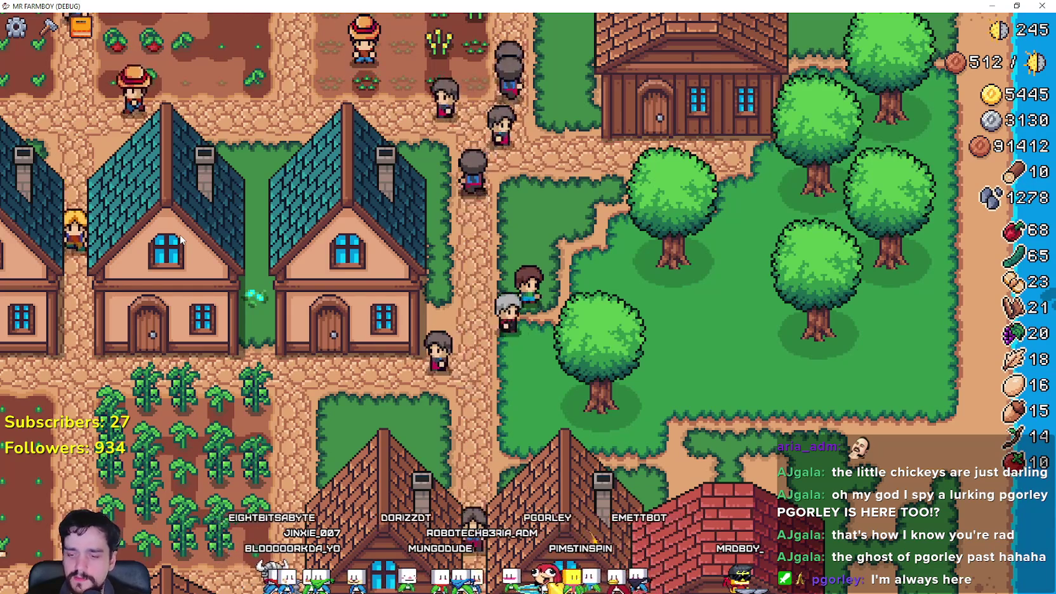
Step: Open the Advancements panel to review crop prices, then un-maximize the game window
{"action": "key", "text": "b"}
{"action": "mouse_move", "coordinate": [443, 289]}
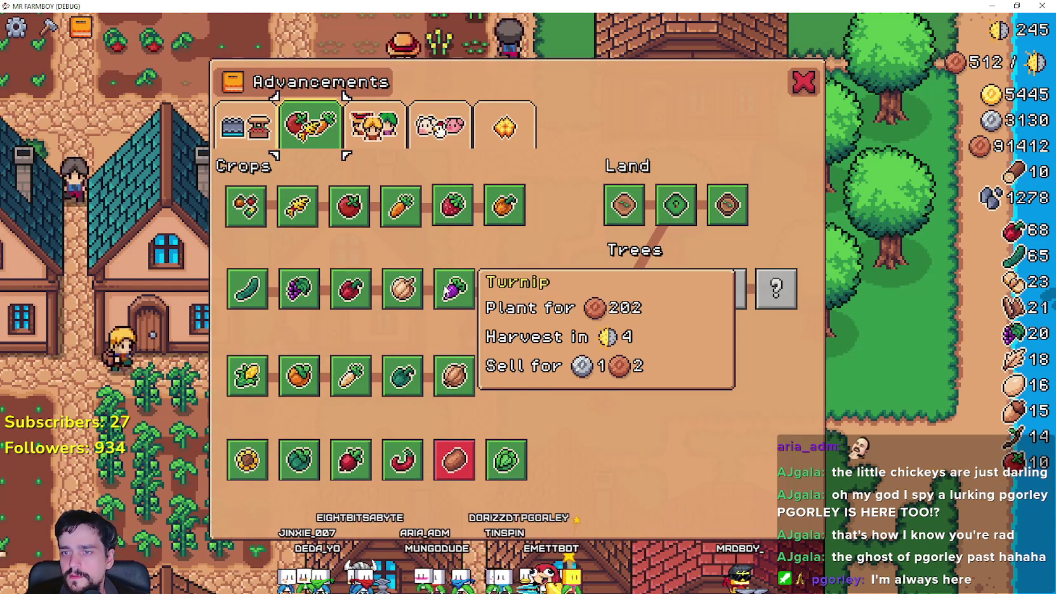
{"action": "mouse_move", "coordinate": [488, 301]}
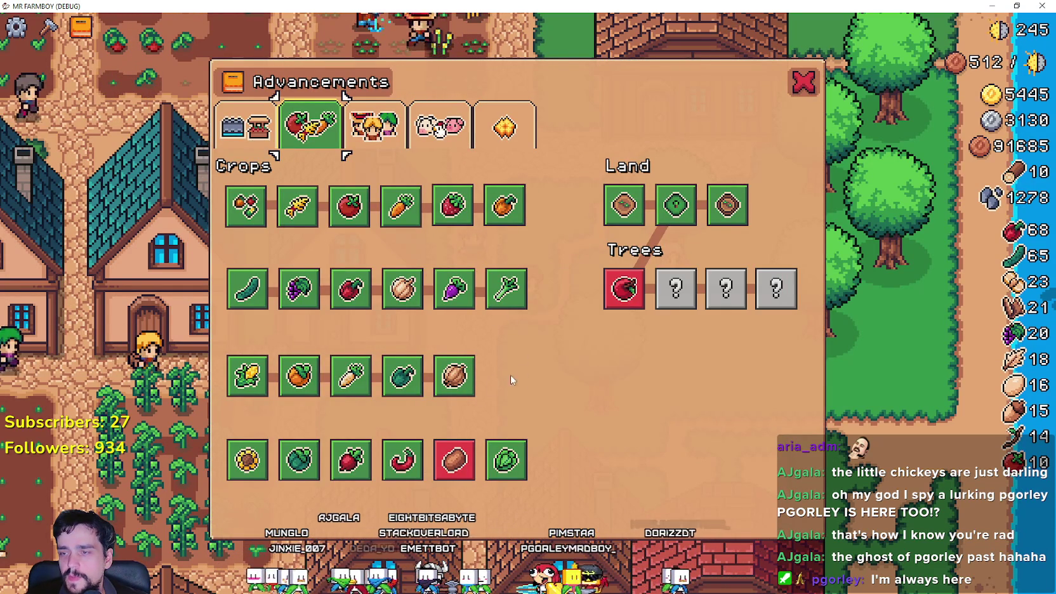
{"action": "mouse_move", "coordinate": [394, 381]}
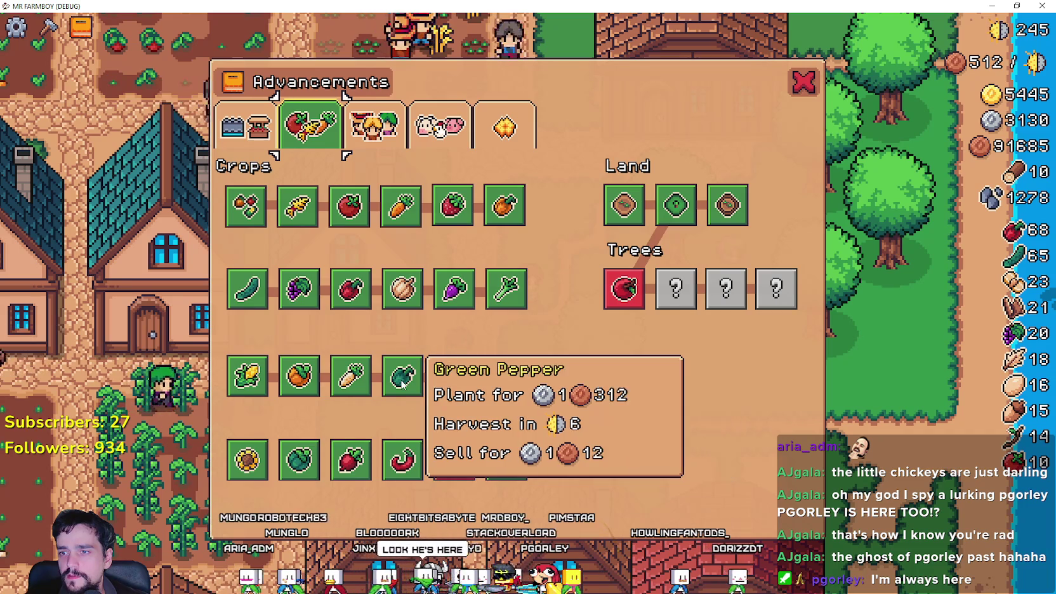
{"action": "mouse_move", "coordinate": [453, 386]}
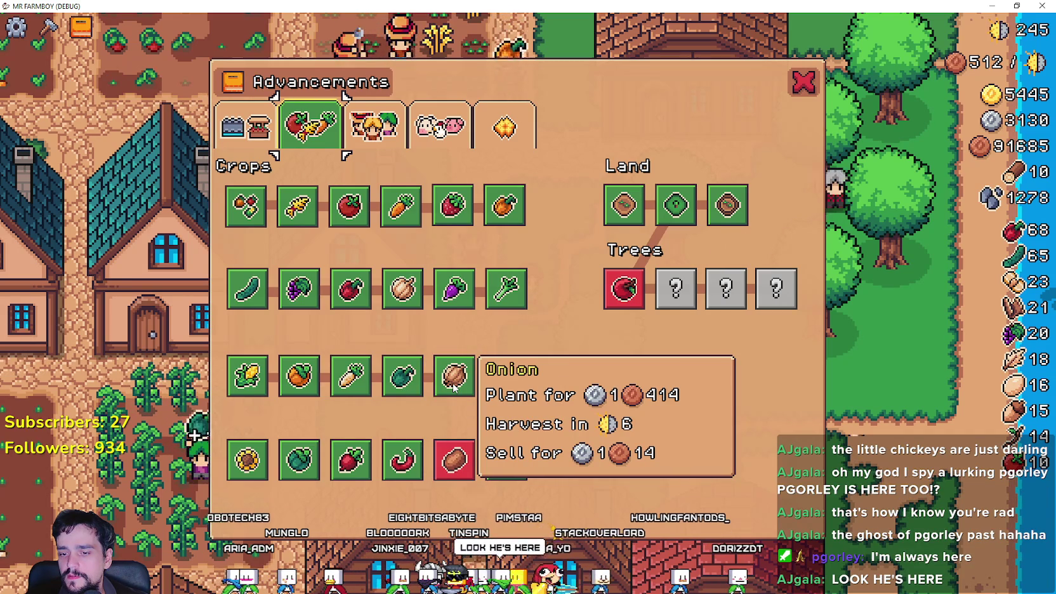
{"action": "mouse_move", "coordinate": [504, 473]}
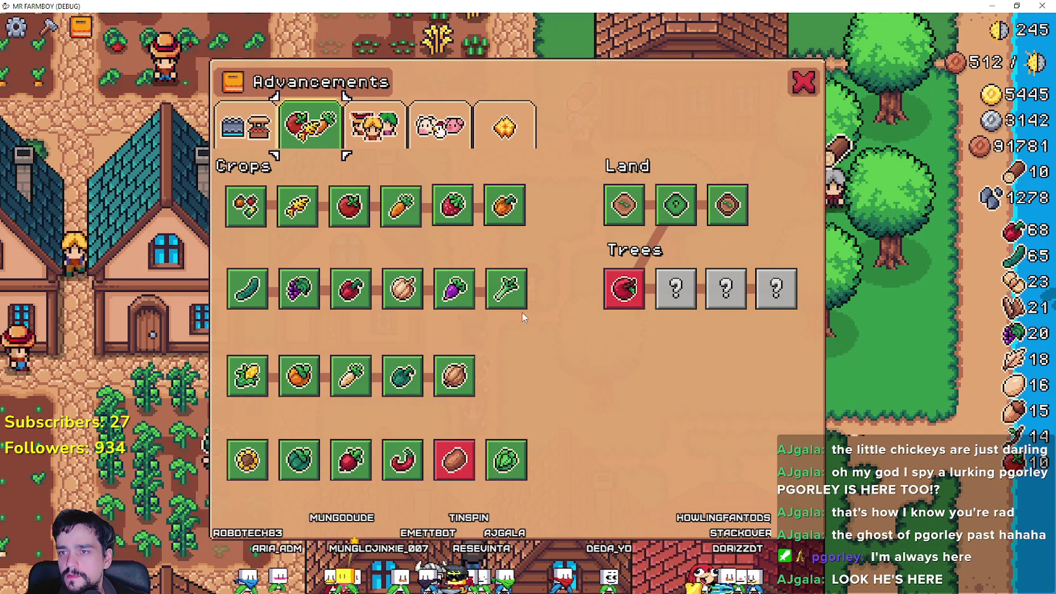
{"action": "mouse_move", "coordinate": [267, 387]}
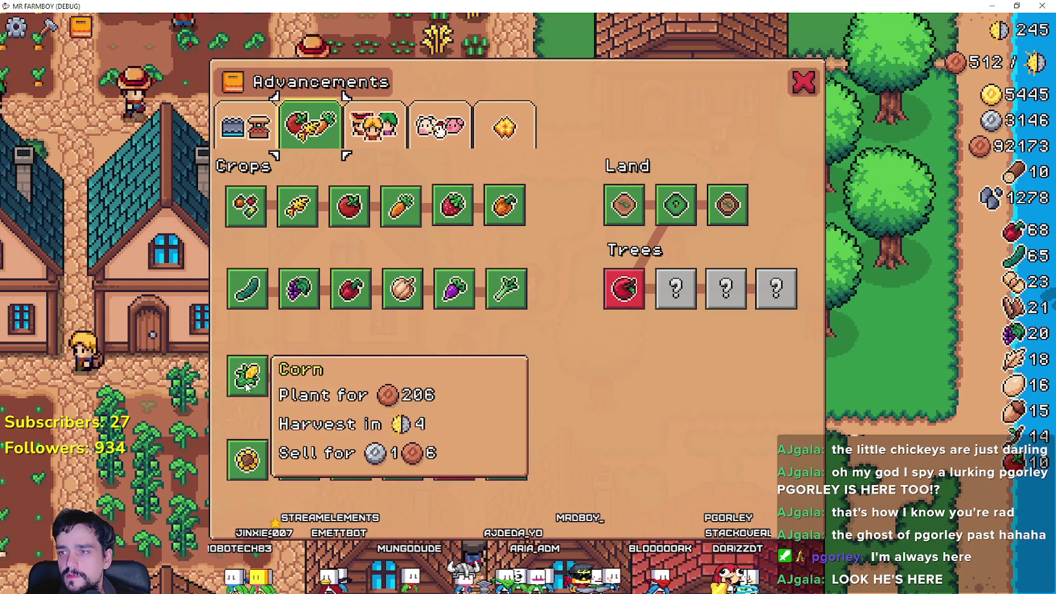
{"action": "mouse_move", "coordinate": [311, 378]}
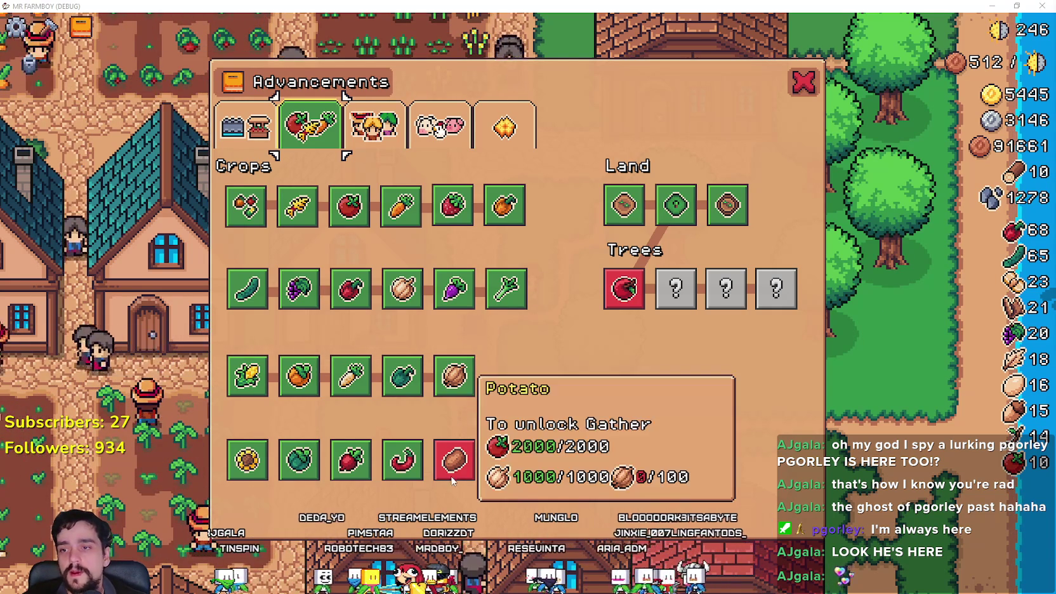
{"action": "mouse_move", "coordinate": [405, 5]}
{"action": "left_mouse_down"}
{"action": "mouse_move", "coordinate": [405, 35]}
{"action": "mouse_move", "coordinate": [356, 17]}
{"action": "left_mouse_up"}
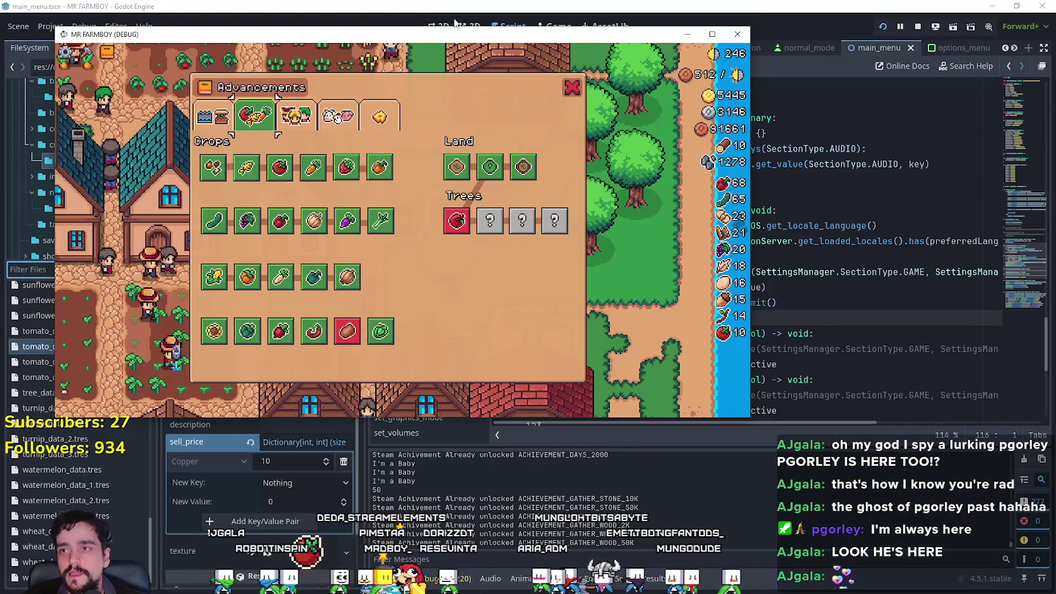
Step: Set sunflower_data_2.tres sell_price Gold from 1 to 3, then filter files by 'water'
{"action": "key", "text": "alt+Tab"}
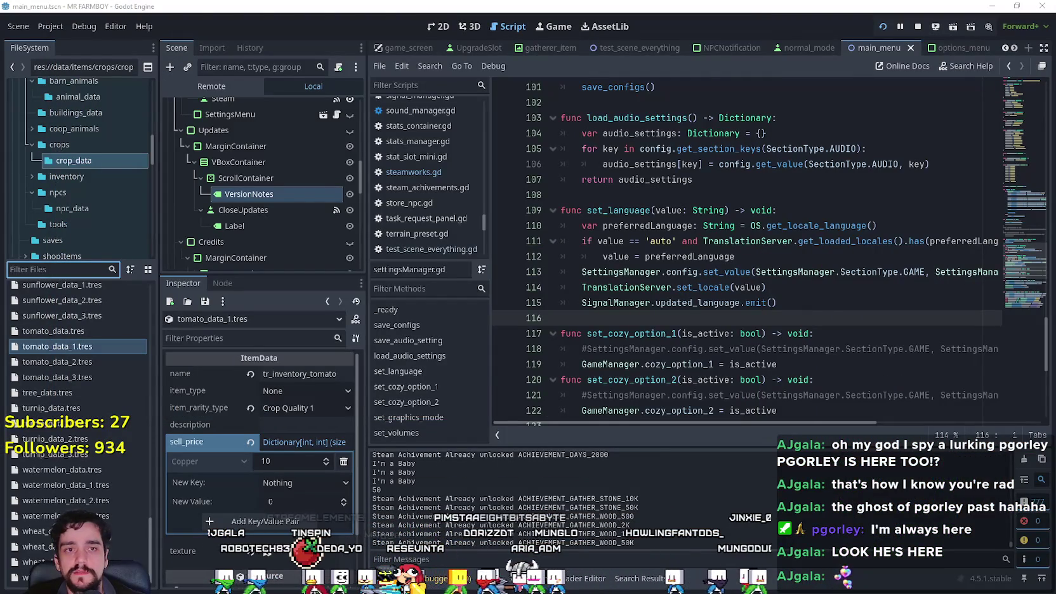
{"action": "left_click", "coordinate": [87, 361]}
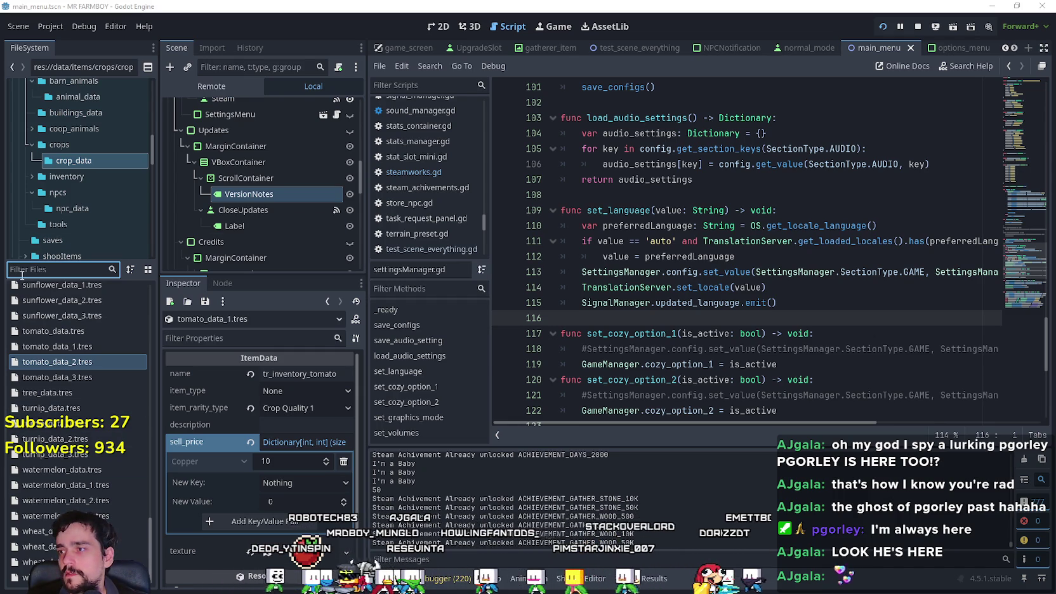
{"action": "type", "text": "su"}
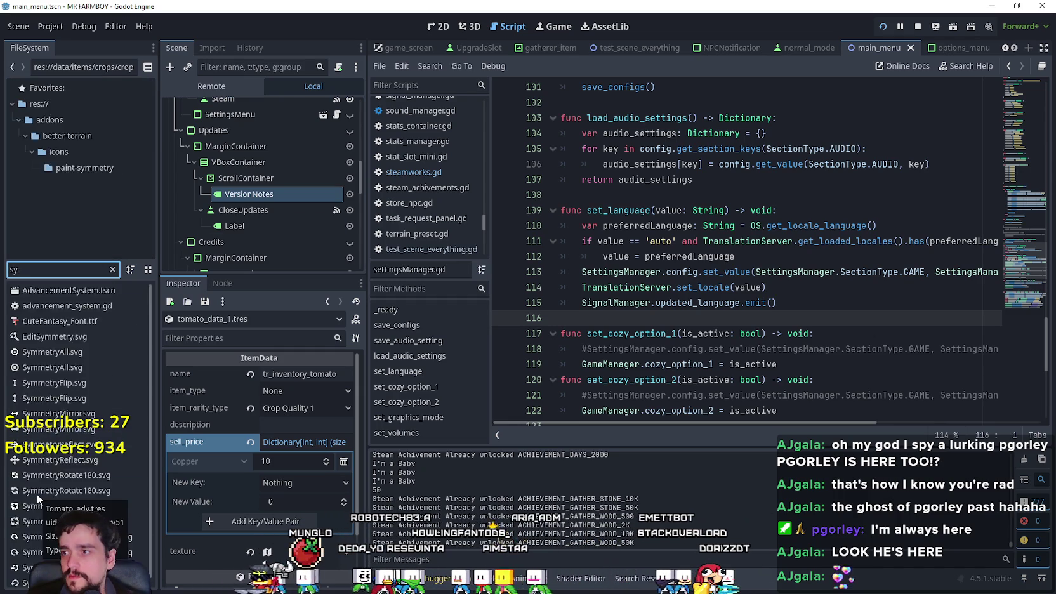
{"action": "type", "text": "n"}
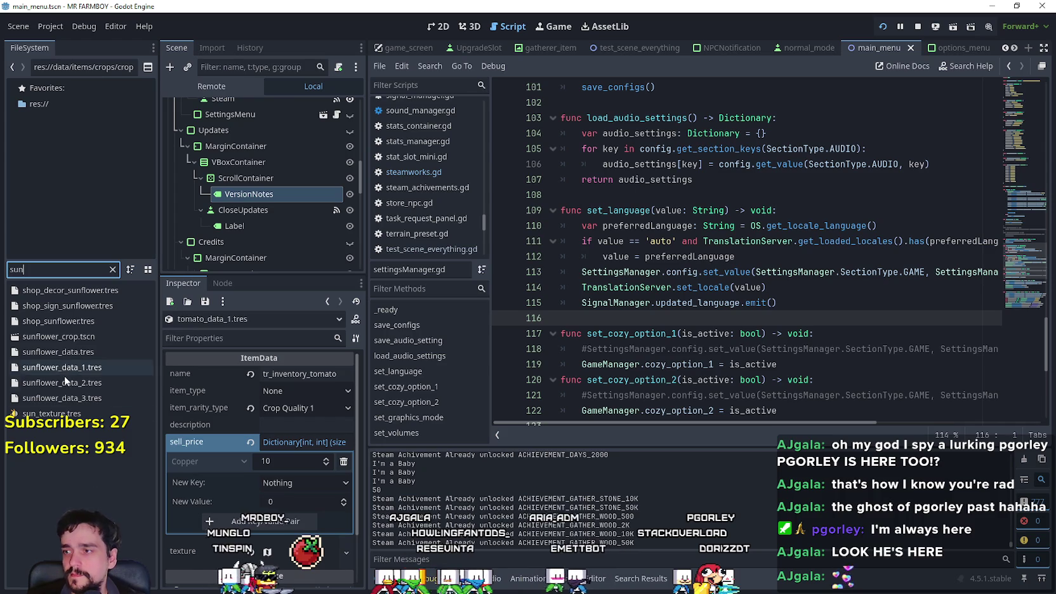
{"action": "left_click", "coordinate": [64, 383]}
{"action": "left_click", "coordinate": [306, 443]}
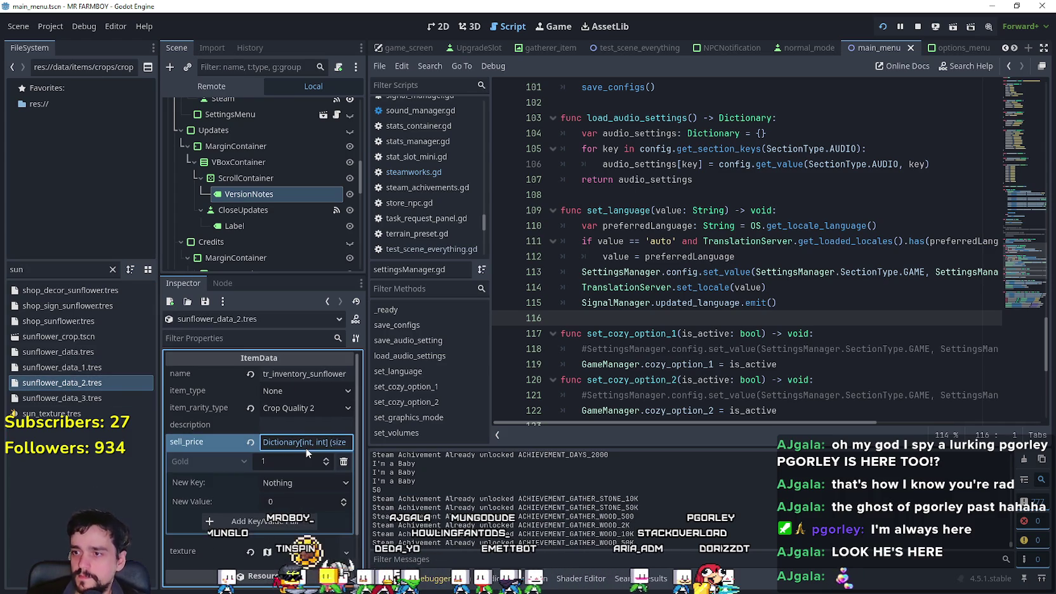
{"action": "left_click", "coordinate": [281, 461]}
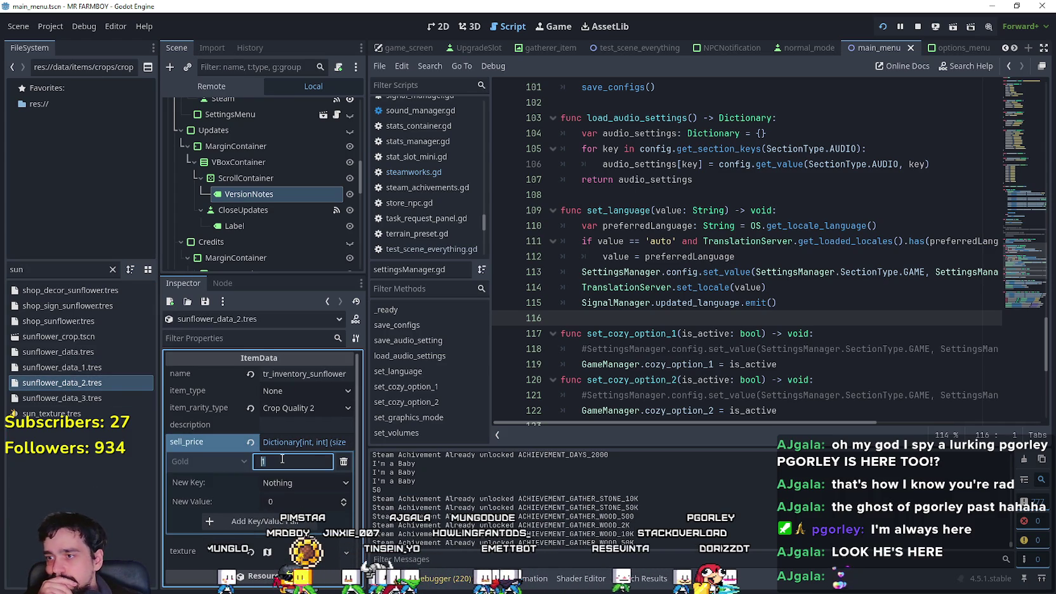
{"action": "type", "text": "3"}
{"action": "key", "text": "Return"}
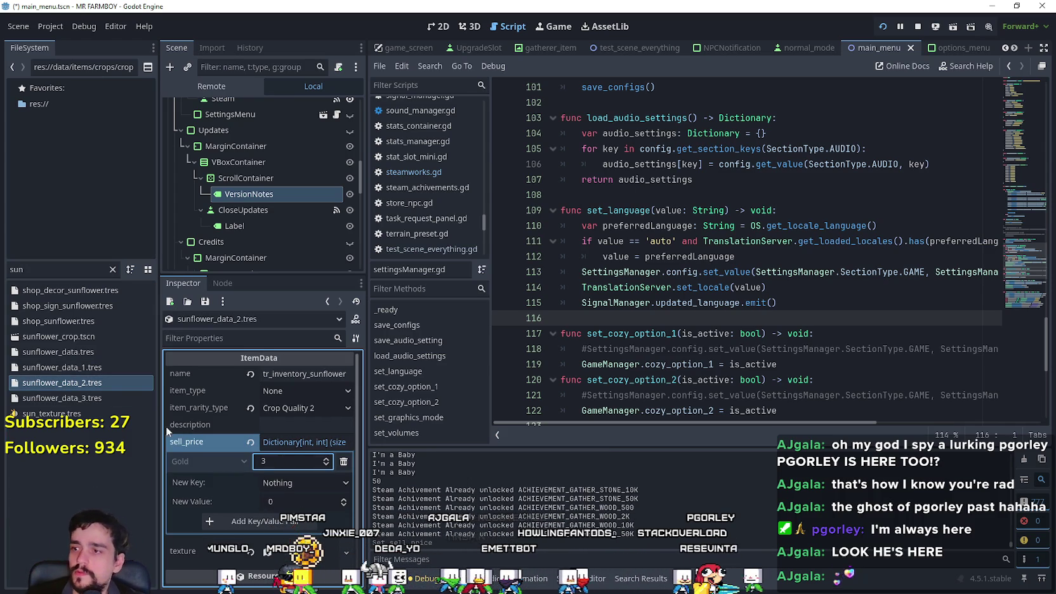
{"action": "left_click", "coordinate": [8, 269]}
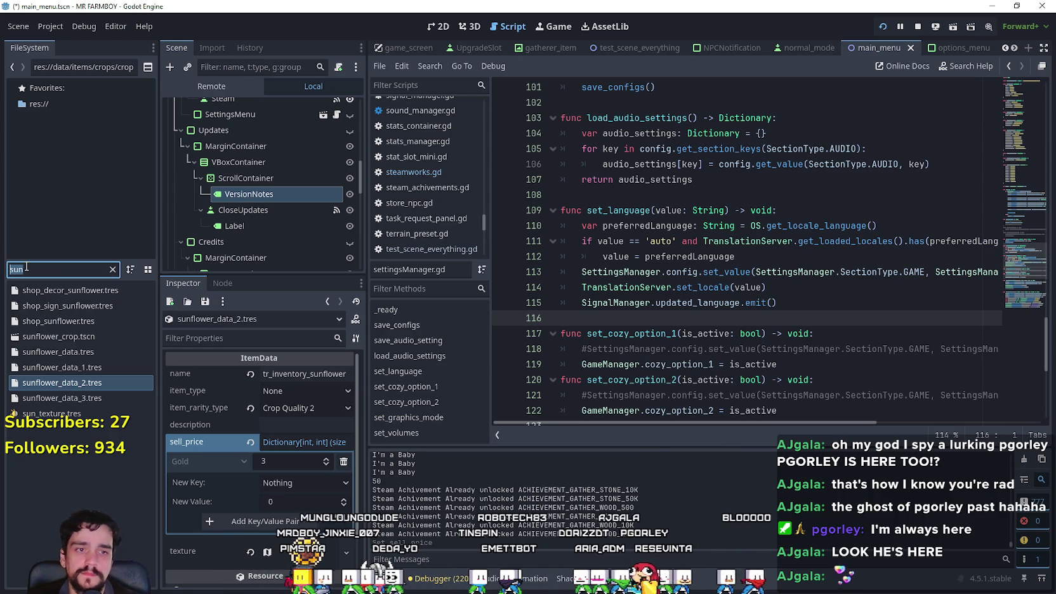
{"action": "type", "text": "water"}
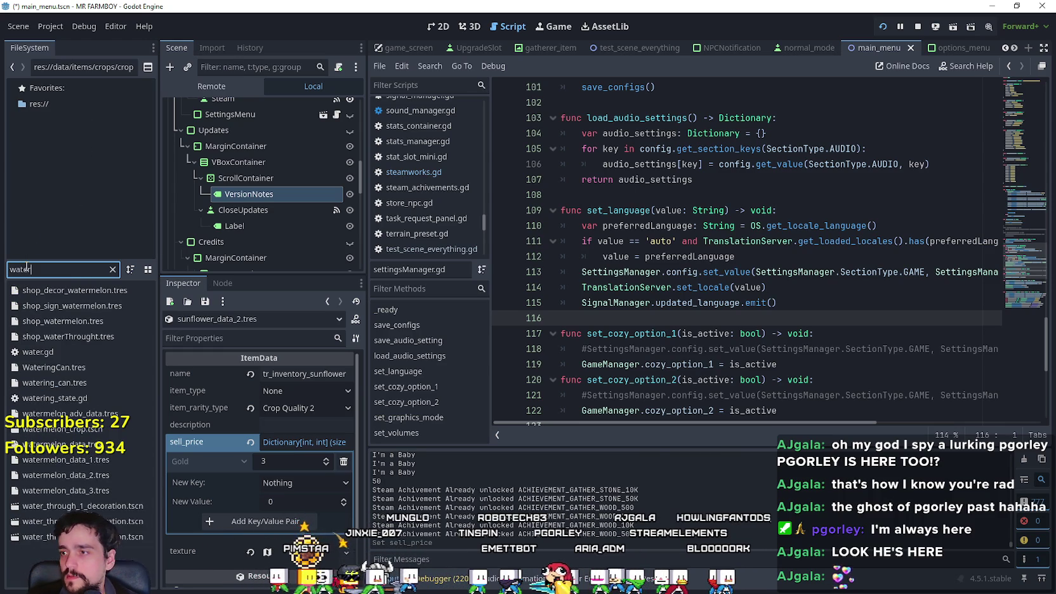
Step: Edit watermelon_data_2's Gold sell price and set raddish_data_2's Gold to 3
{"action": "left_click", "coordinate": [96, 475]}
{"action": "left_click", "coordinate": [293, 443]}
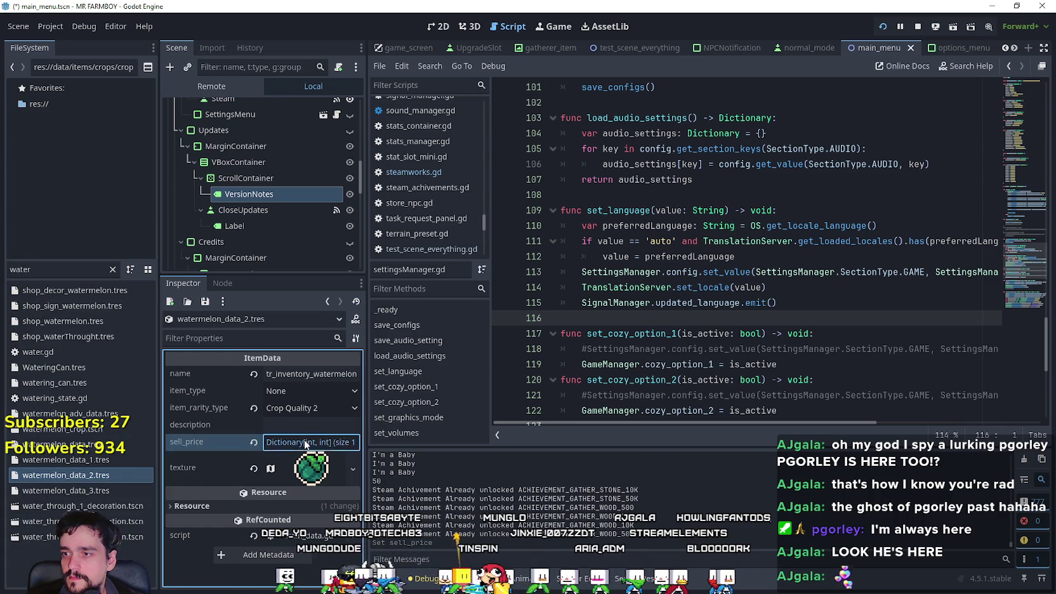
{"action": "left_click", "coordinate": [286, 462]}
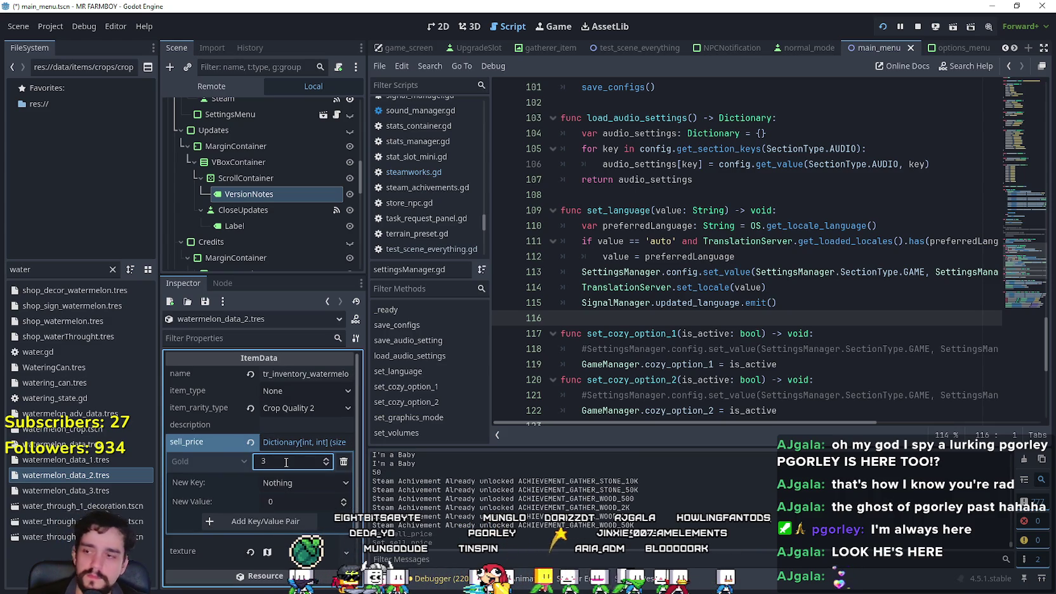
{"action": "double_click", "coordinate": [15, 270]}
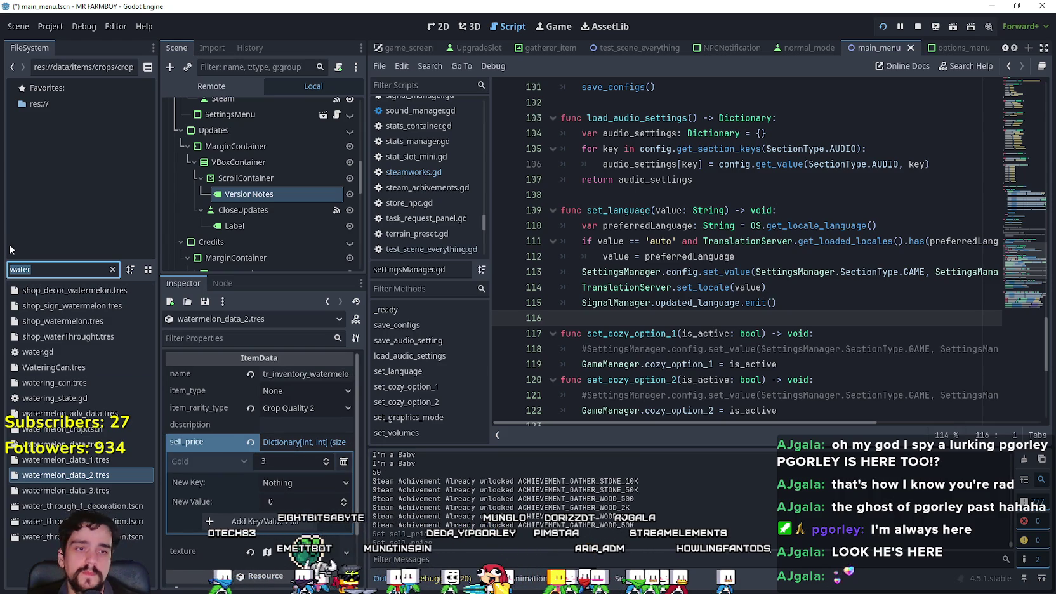
{"action": "type", "text": "raddi"}
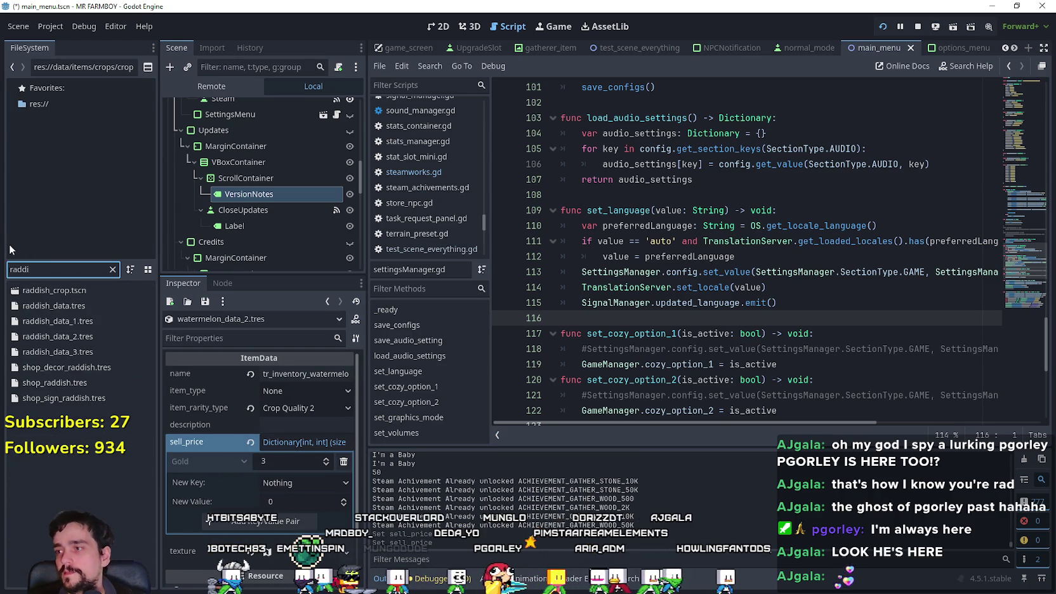
{"action": "left_click", "coordinate": [64, 336]}
{"action": "left_click", "coordinate": [306, 442]}
{"action": "left_click", "coordinate": [280, 459]}
{"action": "type", "text": "3"}
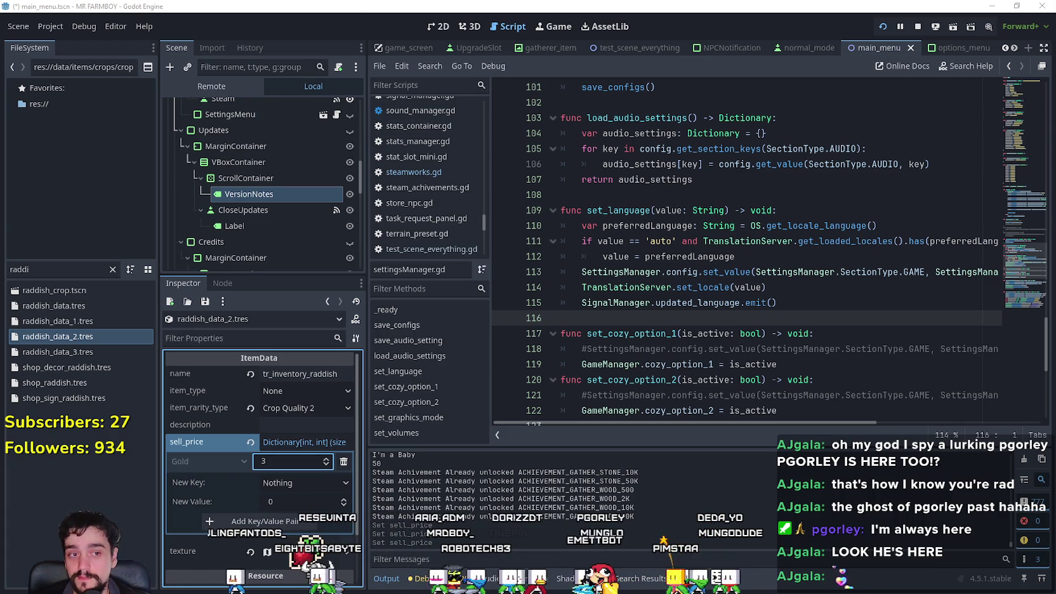
Step: Review the Gold sell price on potato_data_2.tres and cabbage_data_2.tres
{"action": "double_click", "coordinate": [25, 270]}
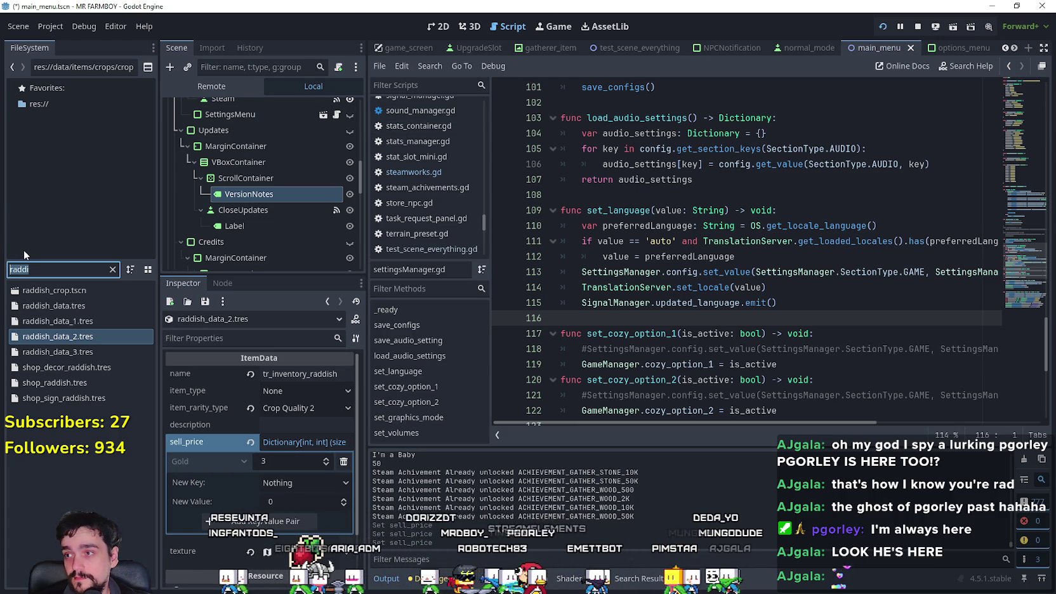
{"action": "type", "text": "potato"}
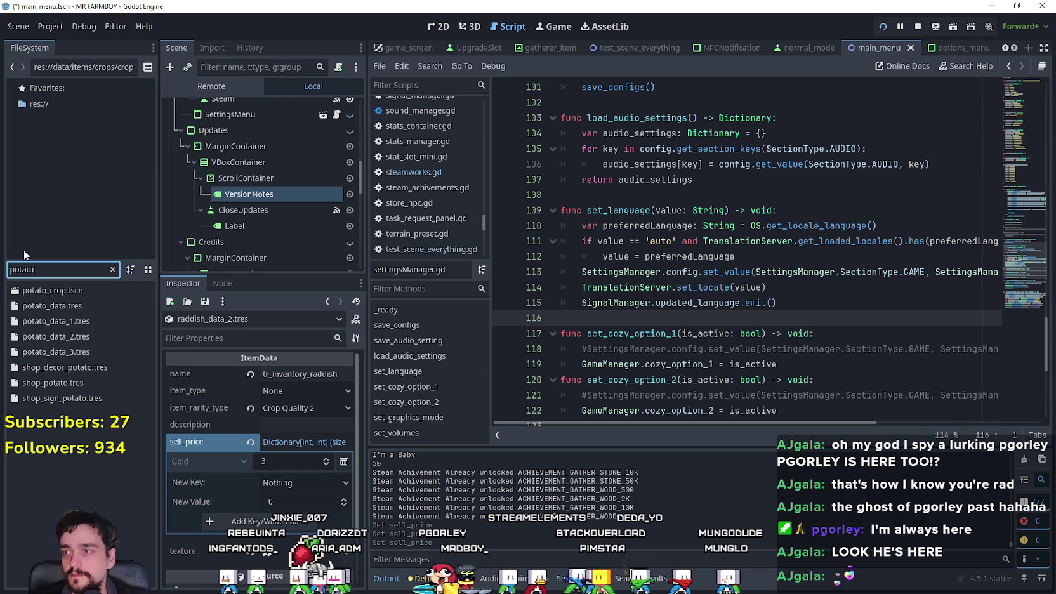
{"action": "left_click", "coordinate": [71, 337]}
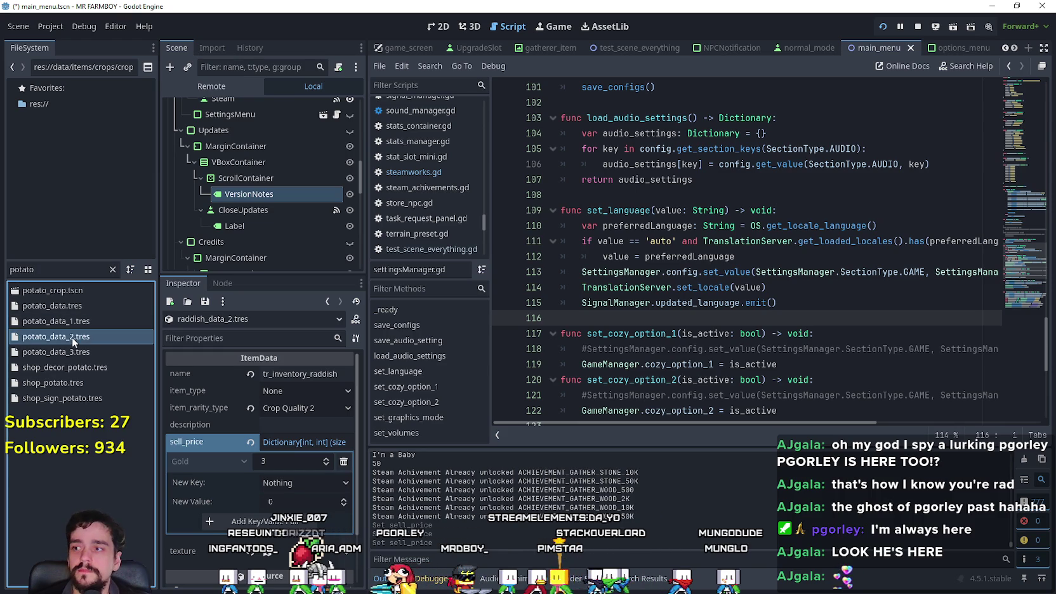
{"action": "left_click", "coordinate": [310, 442]}
{"action": "left_click", "coordinate": [272, 461]}
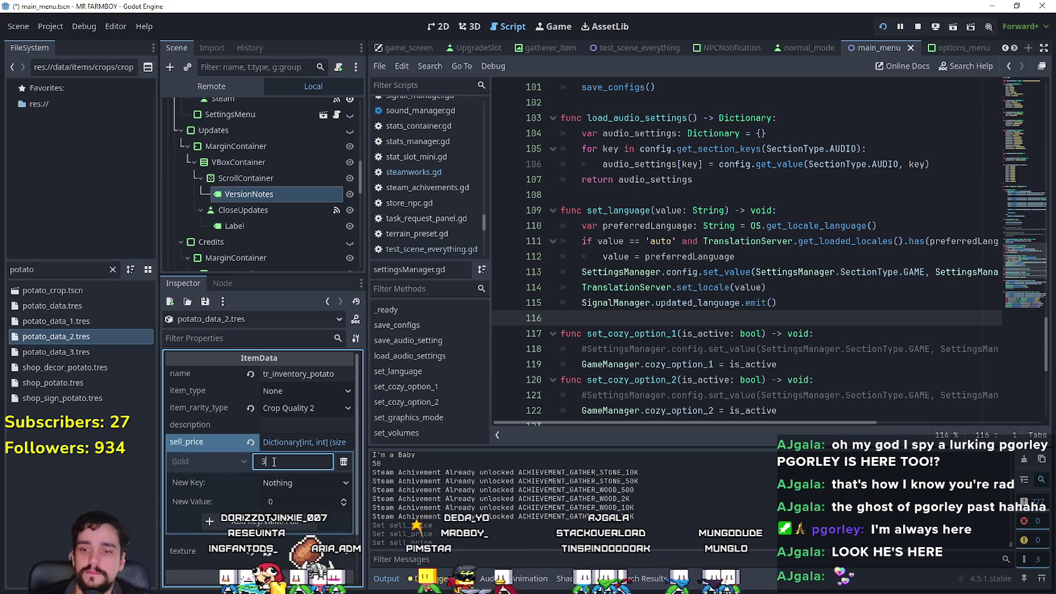
{"action": "double_click", "coordinate": [45, 272]}
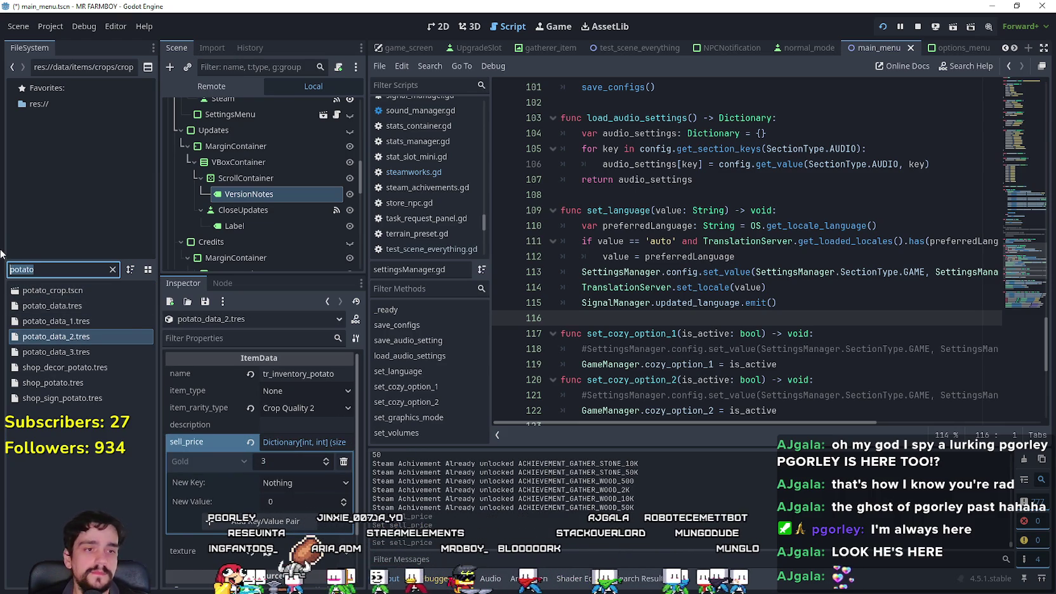
{"action": "type", "text": "ca"}
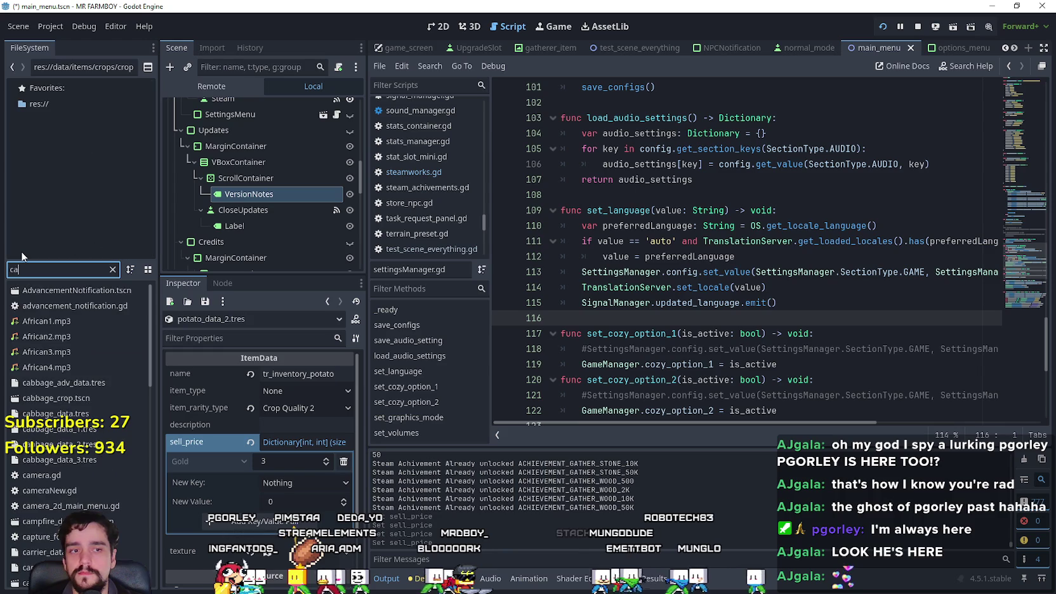
{"action": "type", "text": "bb"}
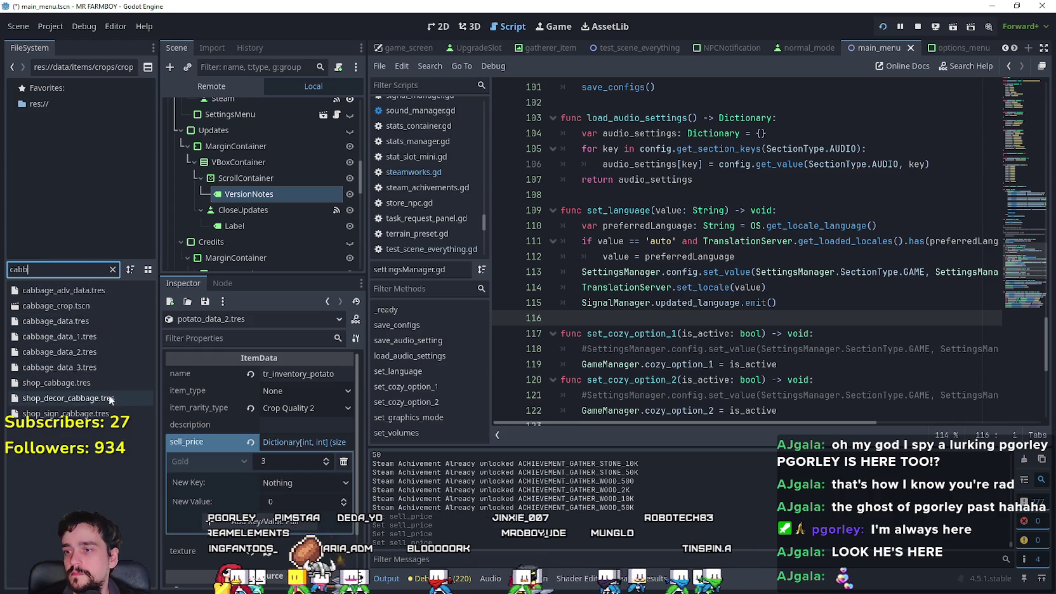
{"action": "left_click", "coordinate": [93, 353]}
{"action": "left_click", "coordinate": [311, 441]}
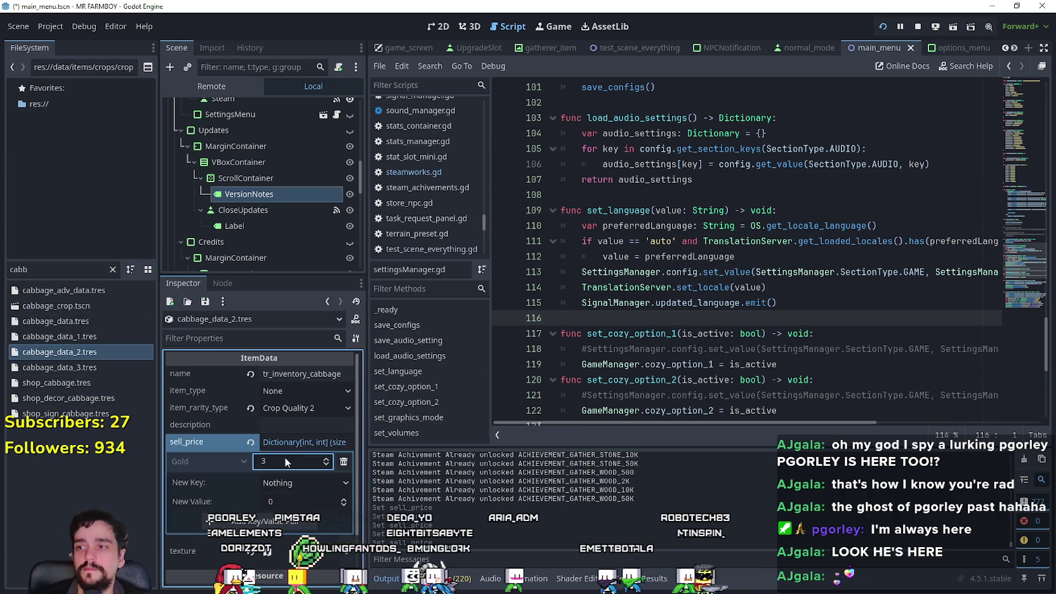
Step: Set chili_data_2.tres sell_price Gold to 3 and save
{"action": "double_click", "coordinate": [61, 269]}
{"action": "type", "text": "chio"}
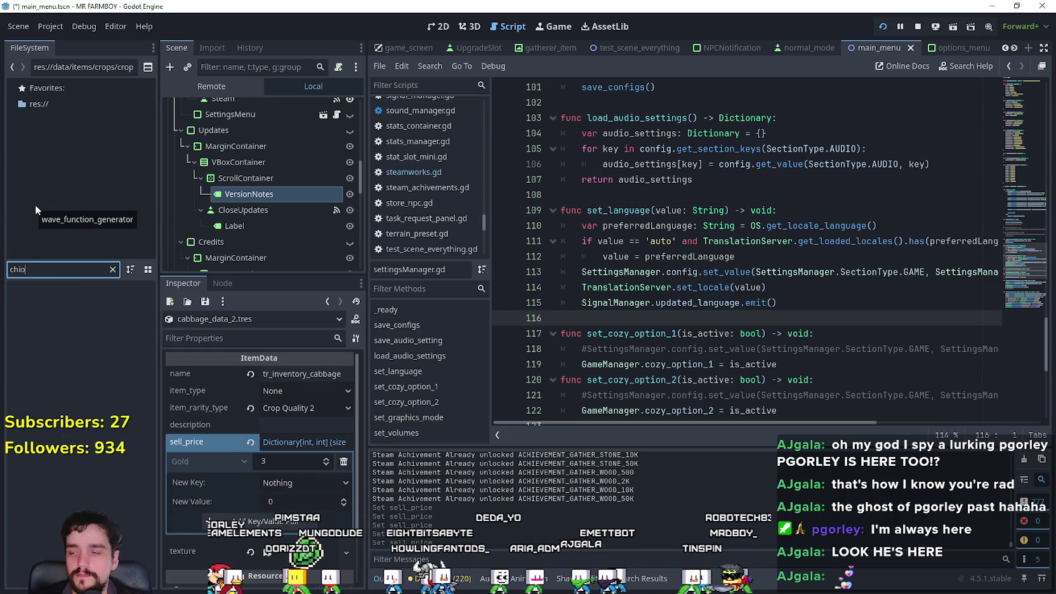
{"action": "key", "text": "BackSpace"}
{"action": "type", "text": "l"}
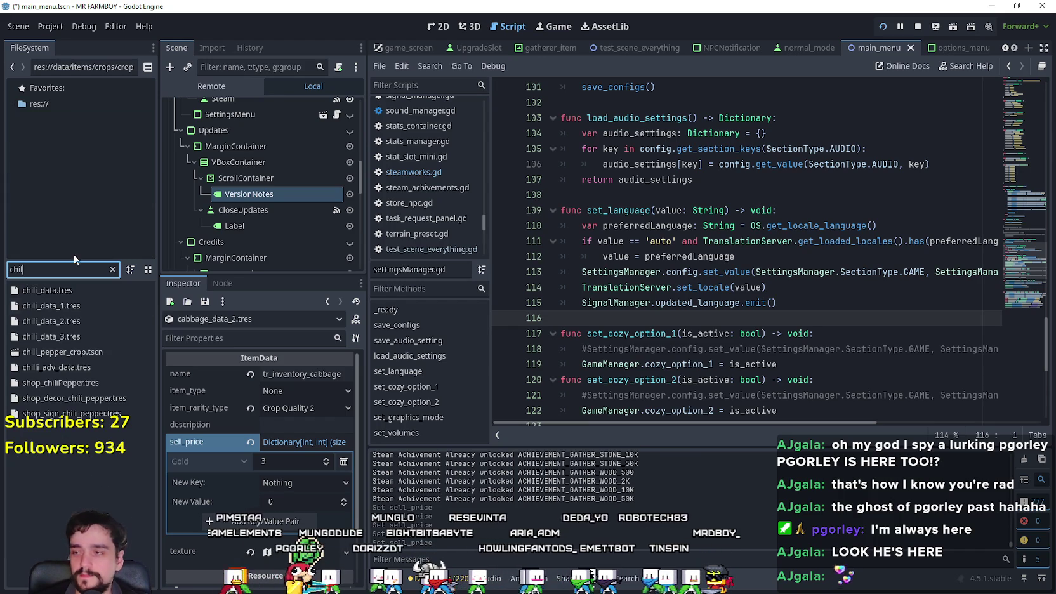
{"action": "left_click", "coordinate": [89, 322]}
{"action": "left_click", "coordinate": [289, 464]}
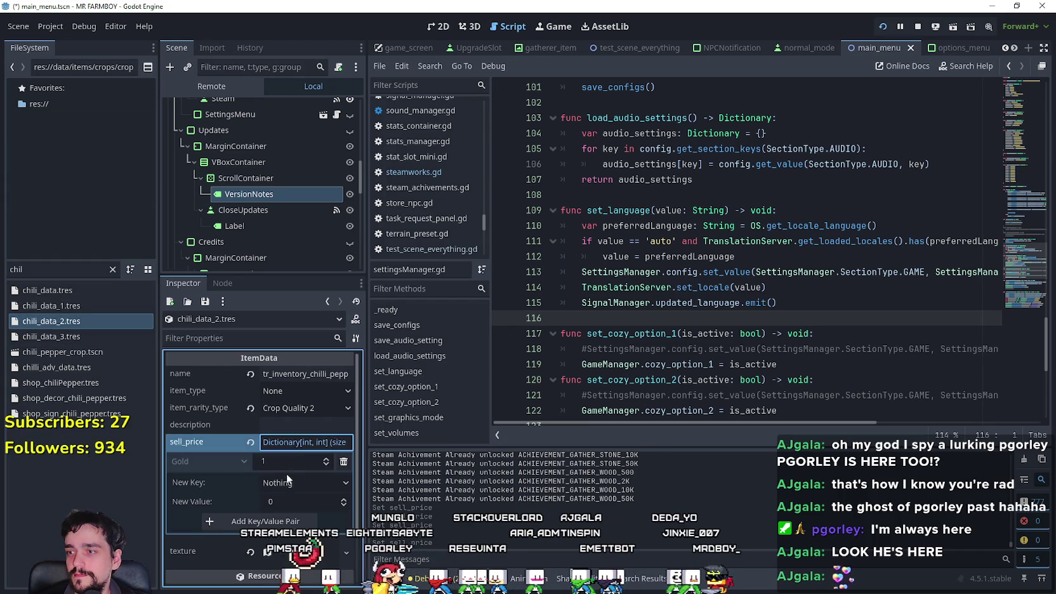
{"action": "type", "text": "3"}
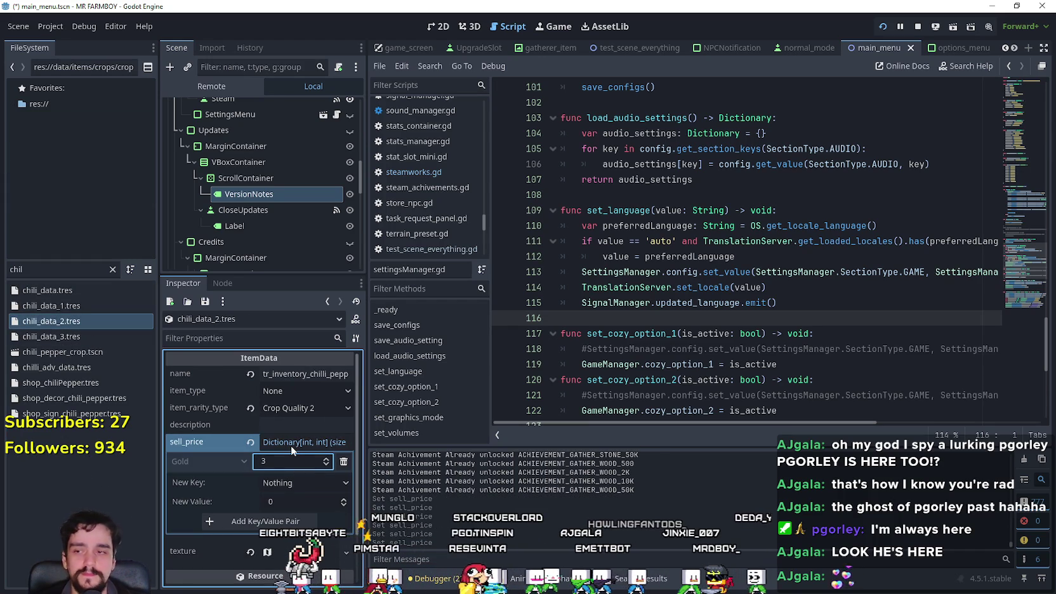
{"action": "key", "text": "ctrl+s"}
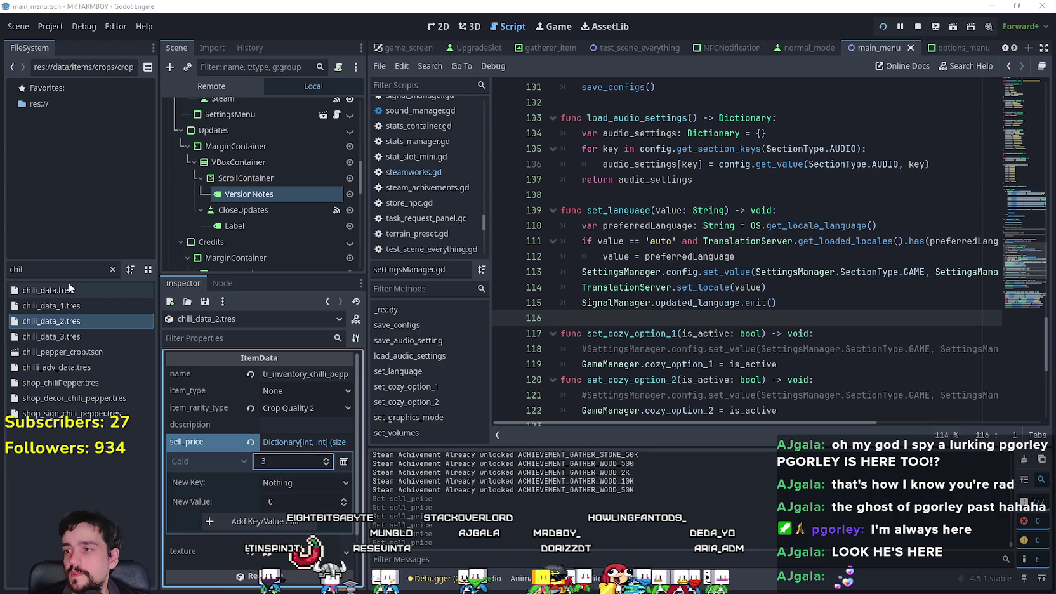
Step: Set the quality-2 turnip data's Gold sell price to 2
{"action": "left_click", "coordinate": [12, 269]}
{"action": "key", "text": "BackSpace"}
{"action": "key", "text": "BackSpace"}
{"action": "key", "text": "BackSpace"}
{"action": "type", "text": "urni"}
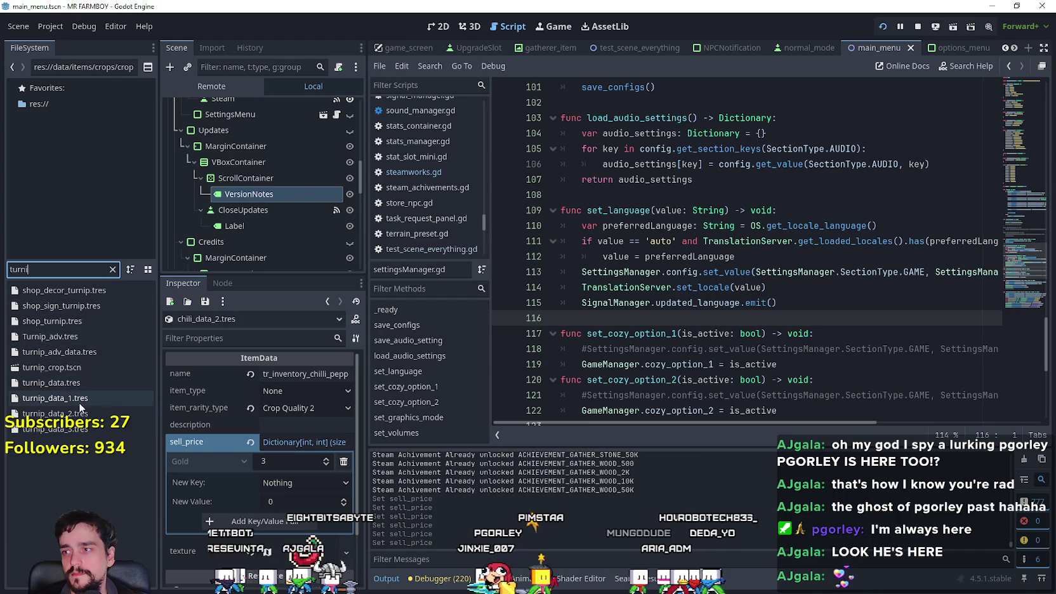
{"action": "left_click", "coordinate": [63, 413]}
{"action": "left_click", "coordinate": [283, 462]}
{"action": "scroll", "coordinate": [283, 463], "scroll_direction": "up", "scroll_amount": 1}
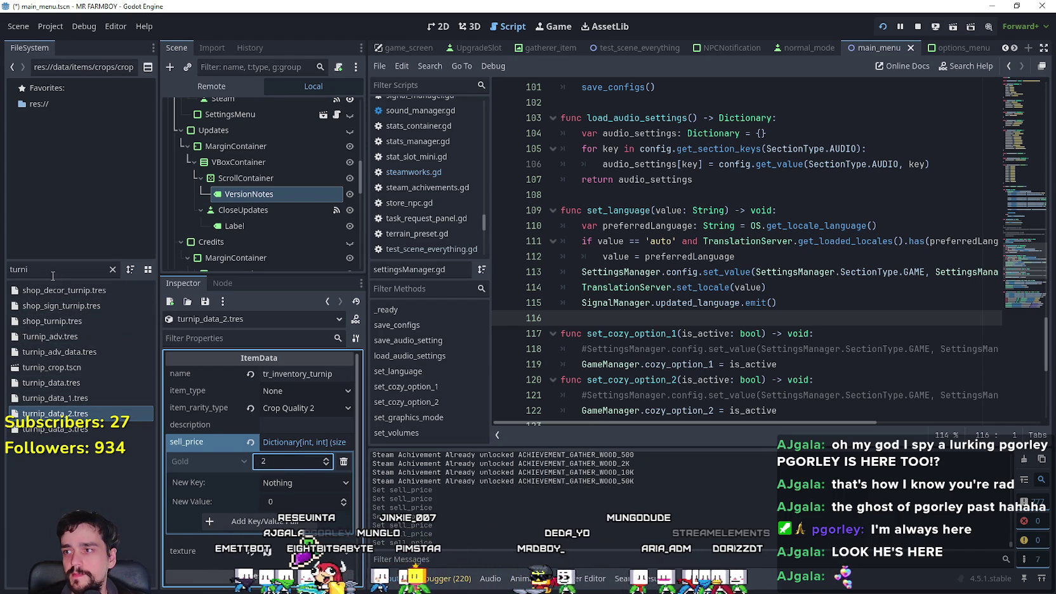
Step: Set leak_data_2.tres sell_price Gold to 2
{"action": "left_click_drag", "start_coordinate": [35, 270], "coordinate": [3, 264]}
{"action": "type", "text": "lee"}
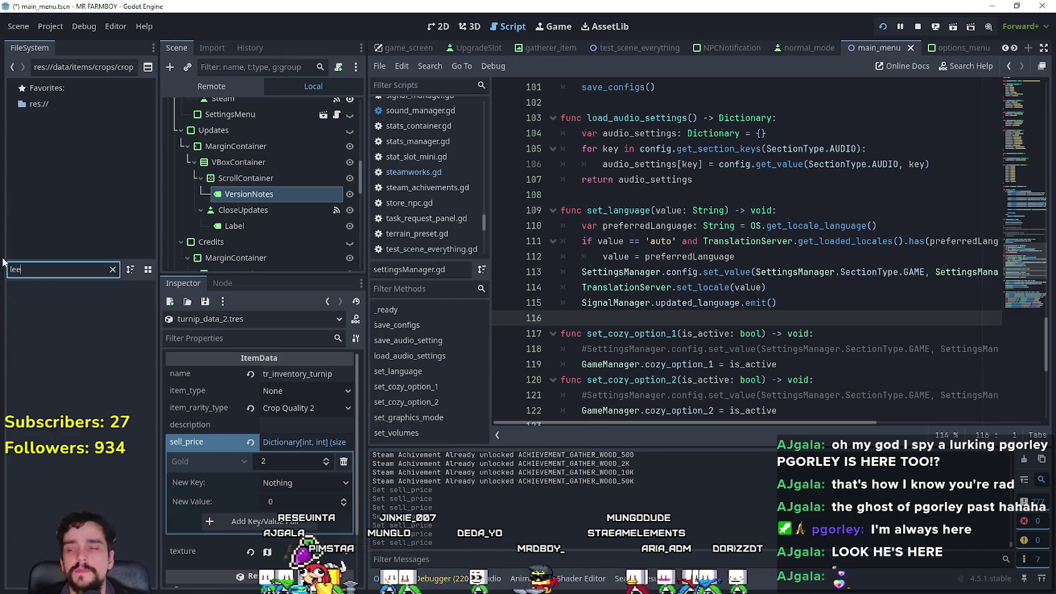
{"action": "key", "text": "BackSpace"}
{"action": "type", "text": "a"}
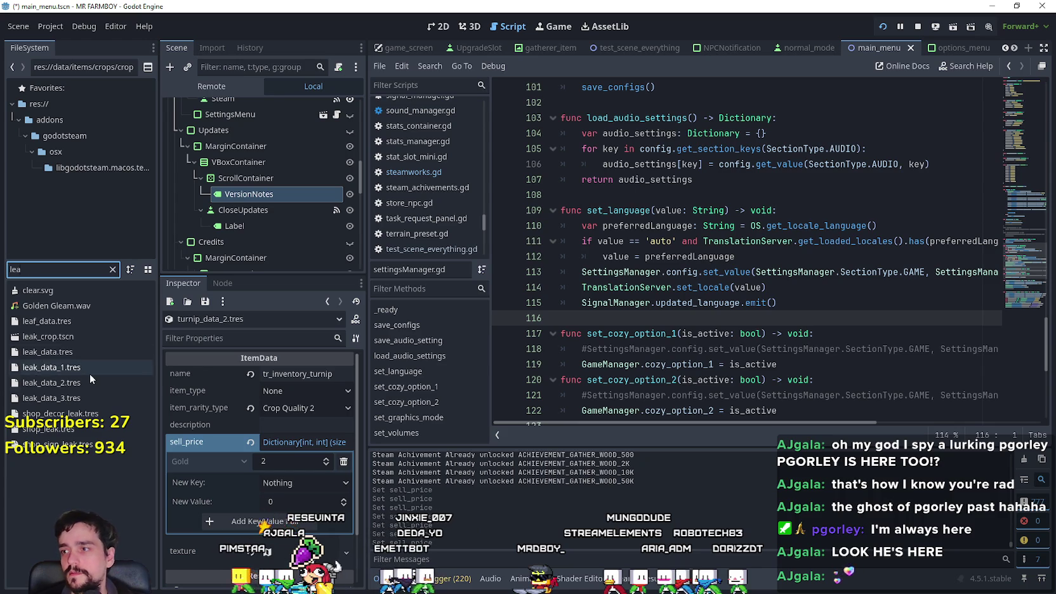
{"action": "left_click", "coordinate": [82, 381]}
{"action": "left_click", "coordinate": [290, 497]}
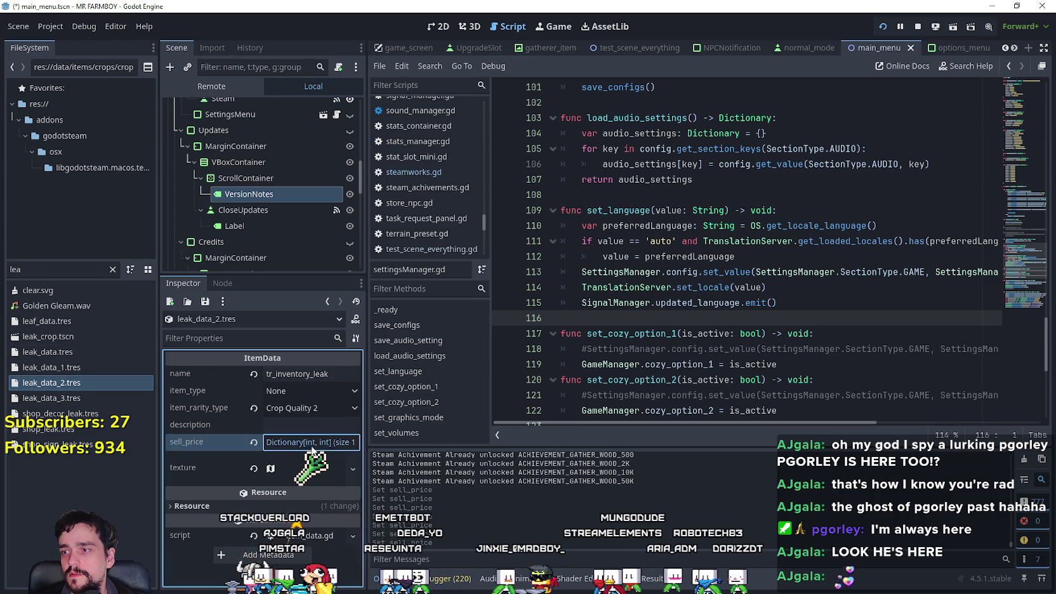
{"action": "left_click", "coordinate": [282, 461]}
{"action": "type", "text": "2"}
{"action": "left_click", "coordinate": [38, 269]}
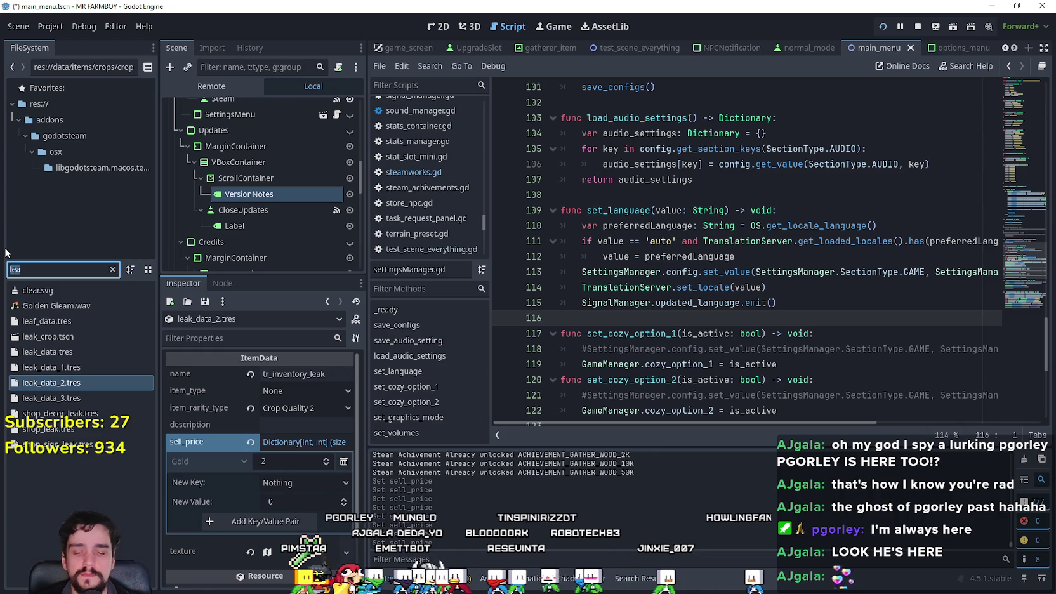
Step: Check corn_data_2's Gold price and set pumpkin_data_2's Gold sell price to 2
{"action": "type", "text": "corn"}
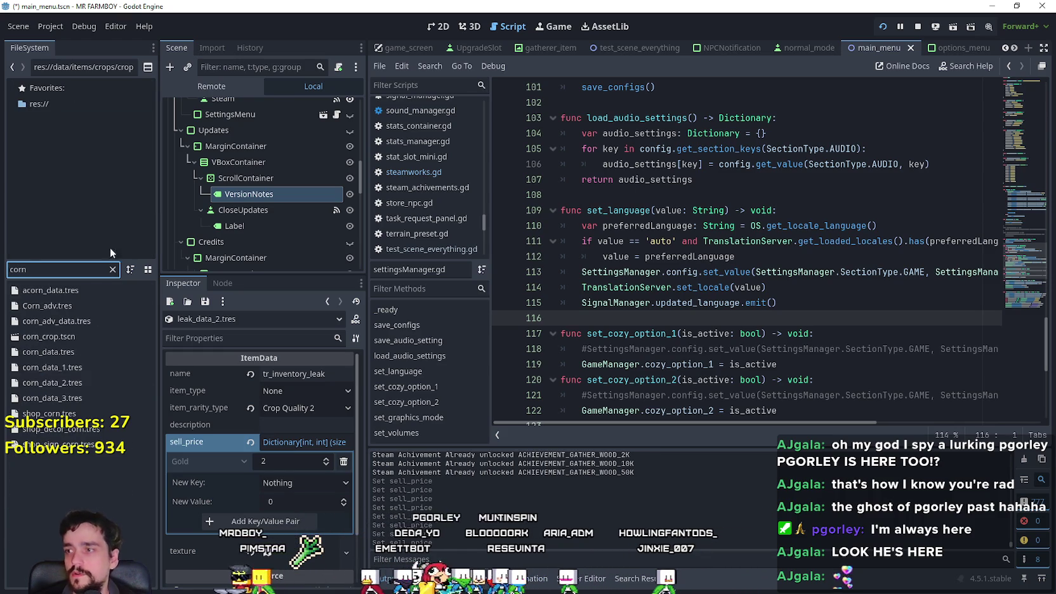
{"action": "left_click", "coordinate": [68, 383]}
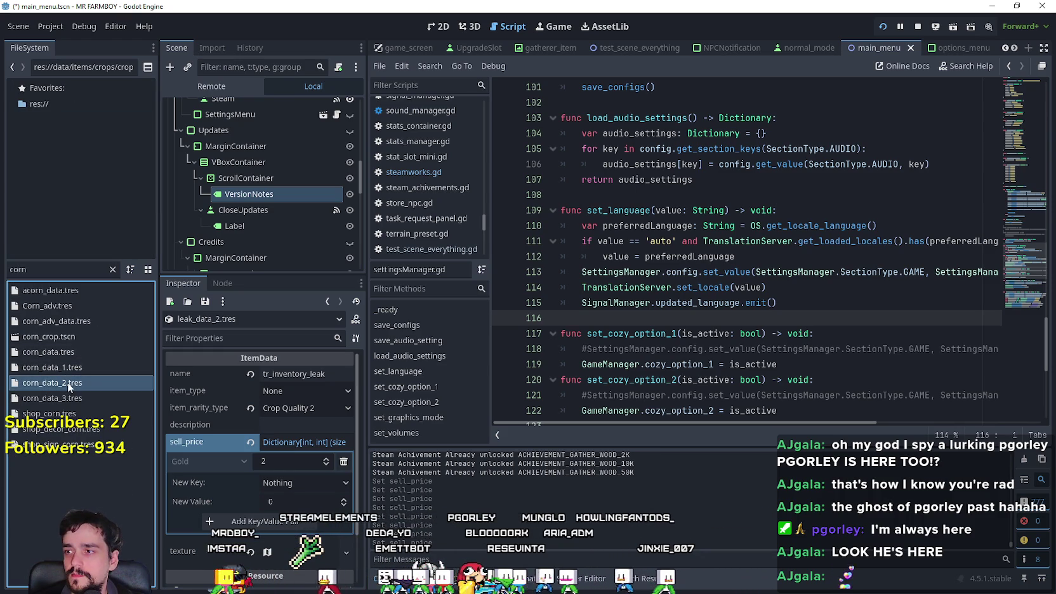
{"action": "left_click", "coordinate": [307, 443]}
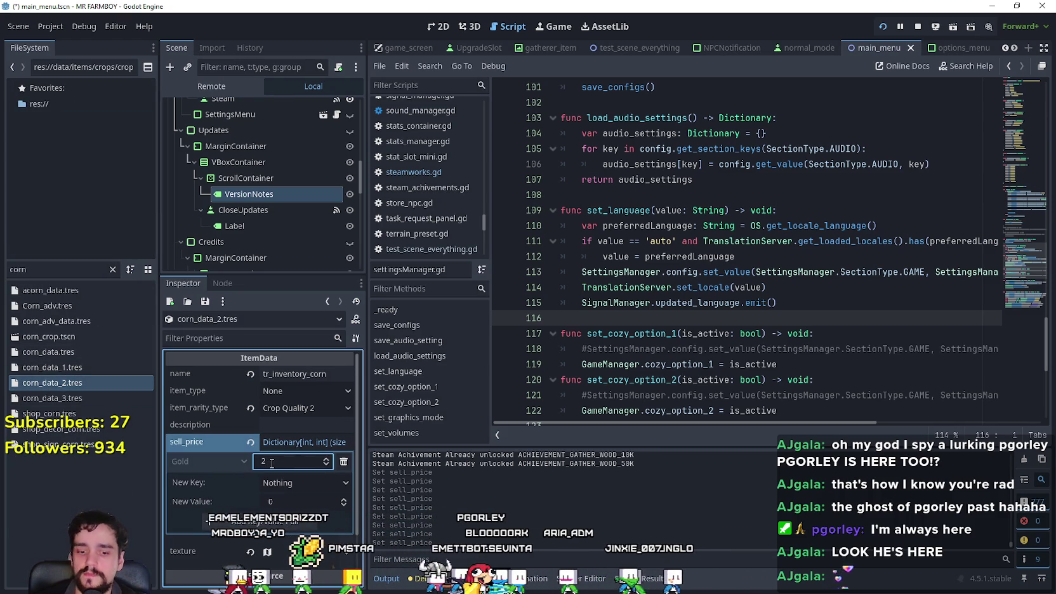
{"action": "left_click", "coordinate": [23, 267]}
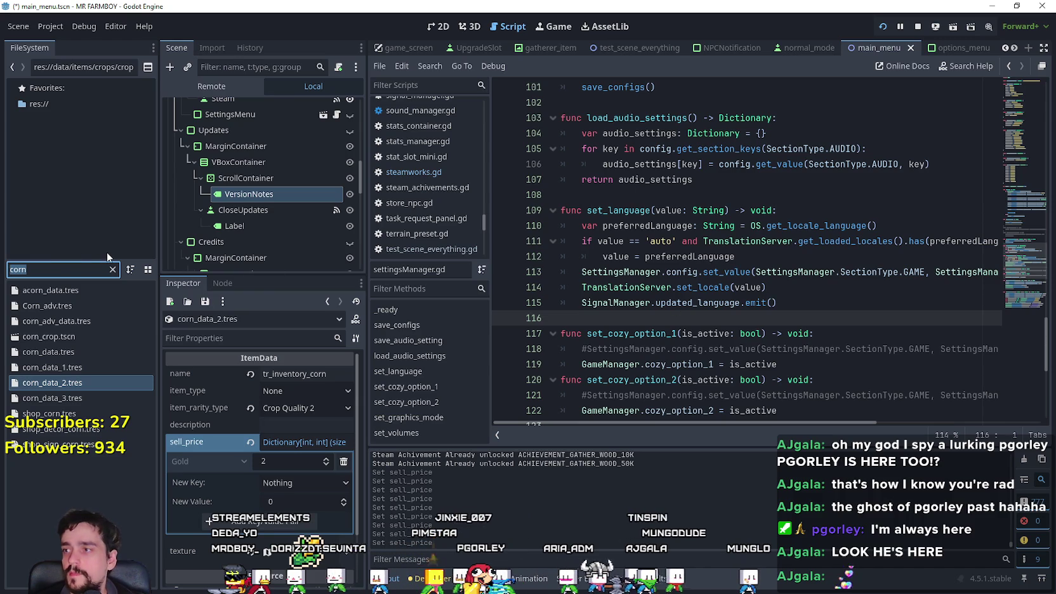
{"action": "type", "text": "pump"}
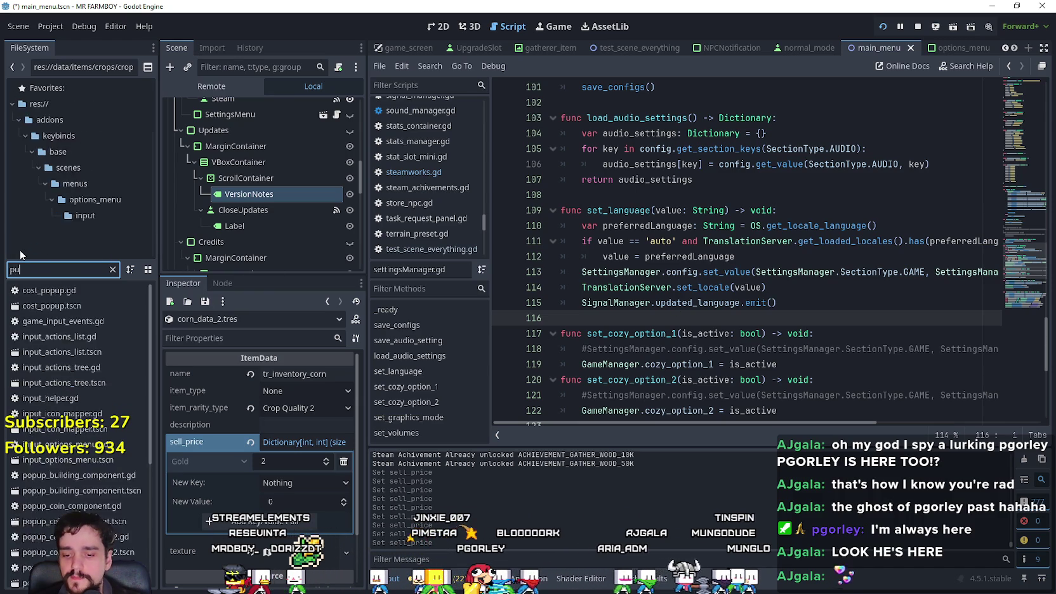
{"action": "left_click", "coordinate": [119, 366]}
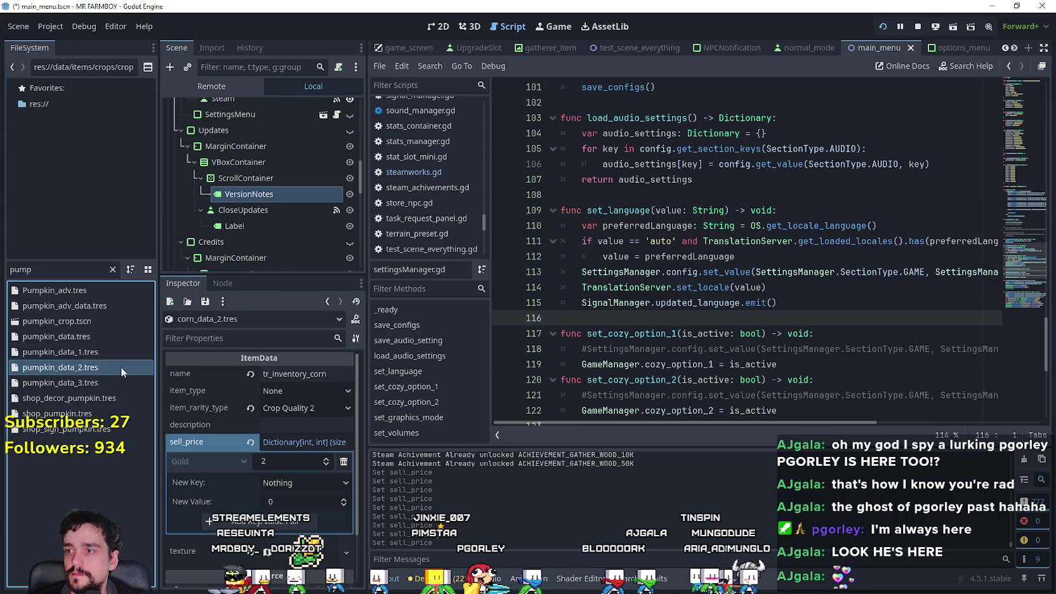
{"action": "left_click", "coordinate": [290, 463]}
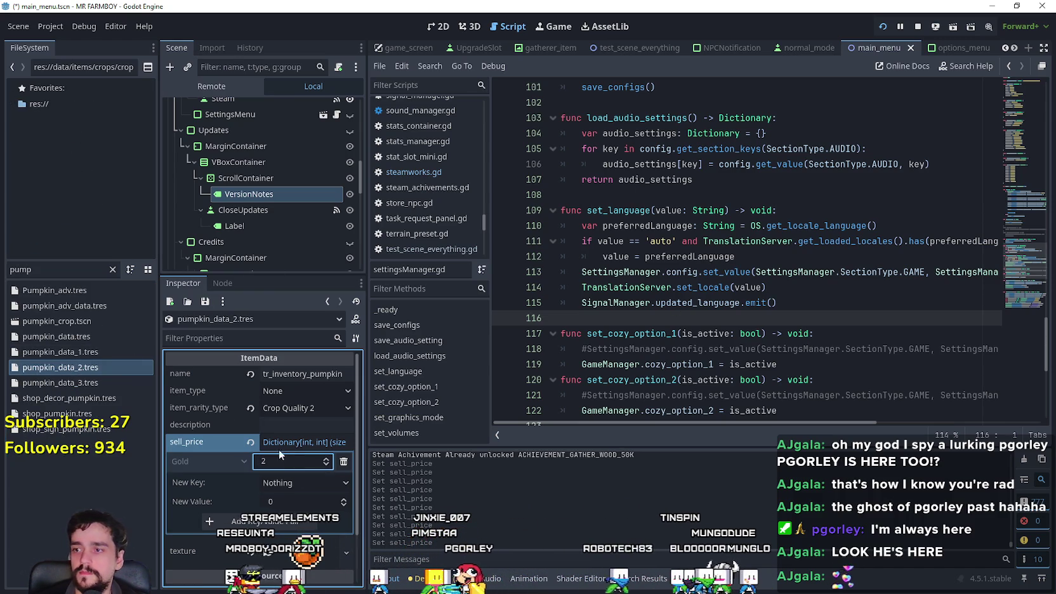
{"action": "left_click", "coordinate": [35, 271]}
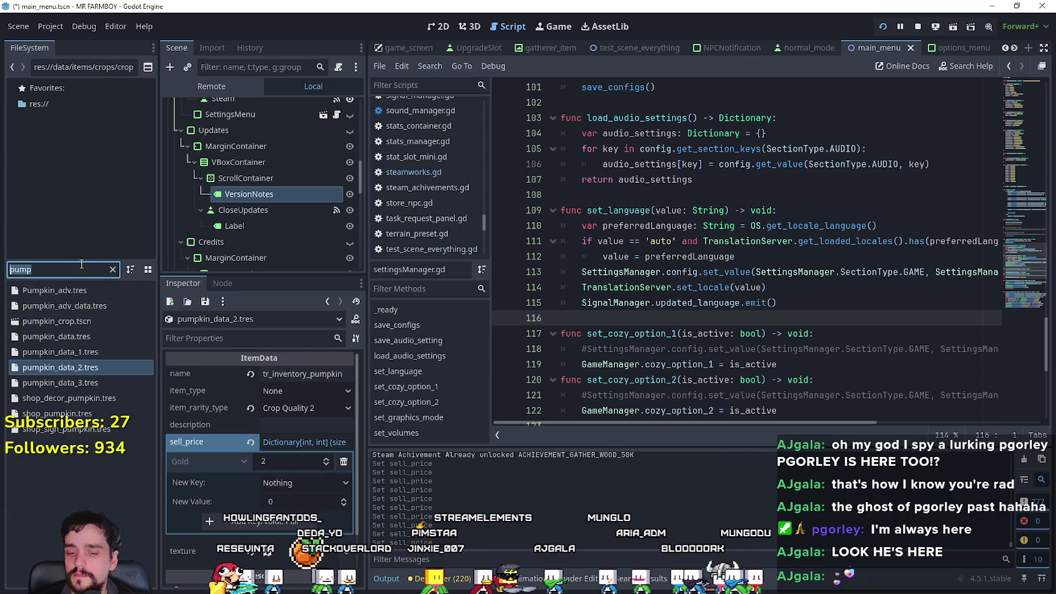
Step: Set the quality-2 parsnip and green pepper Gold sell prices to 2, saving after parsnip
{"action": "type", "text": "pars"}
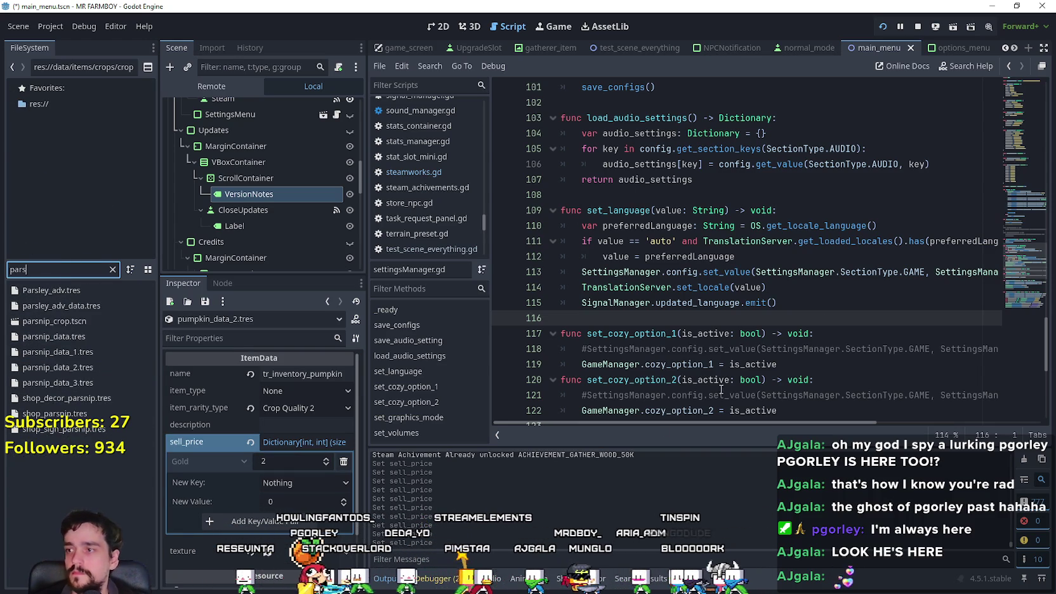
{"action": "left_click", "coordinate": [43, 367]}
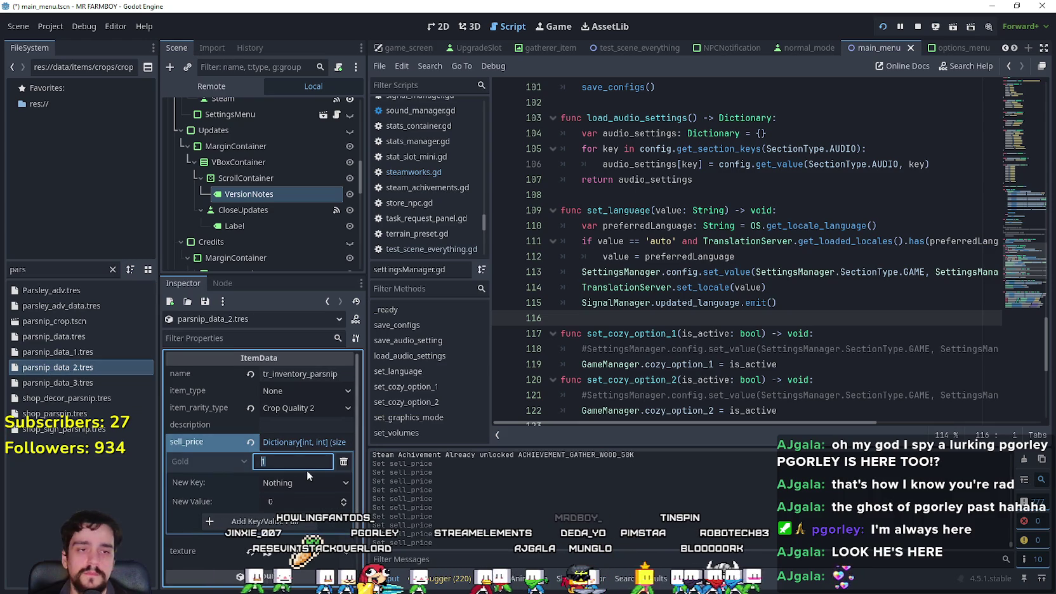
{"action": "type", "text": "2"}
{"action": "key", "text": "ctrl+s"}
{"action": "left_click", "coordinate": [25, 272]}
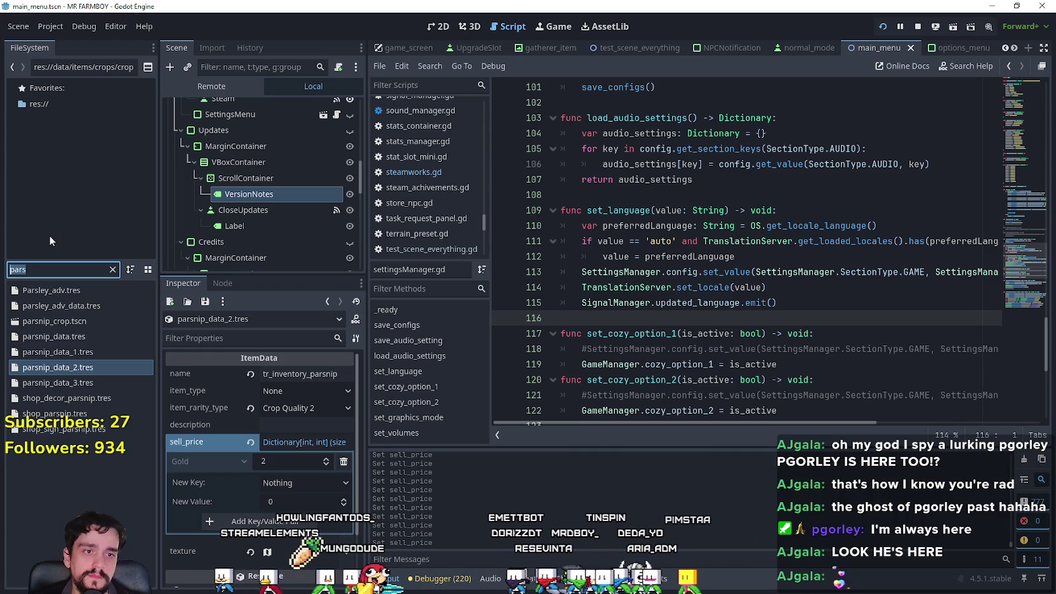
{"action": "type", "text": "green"}
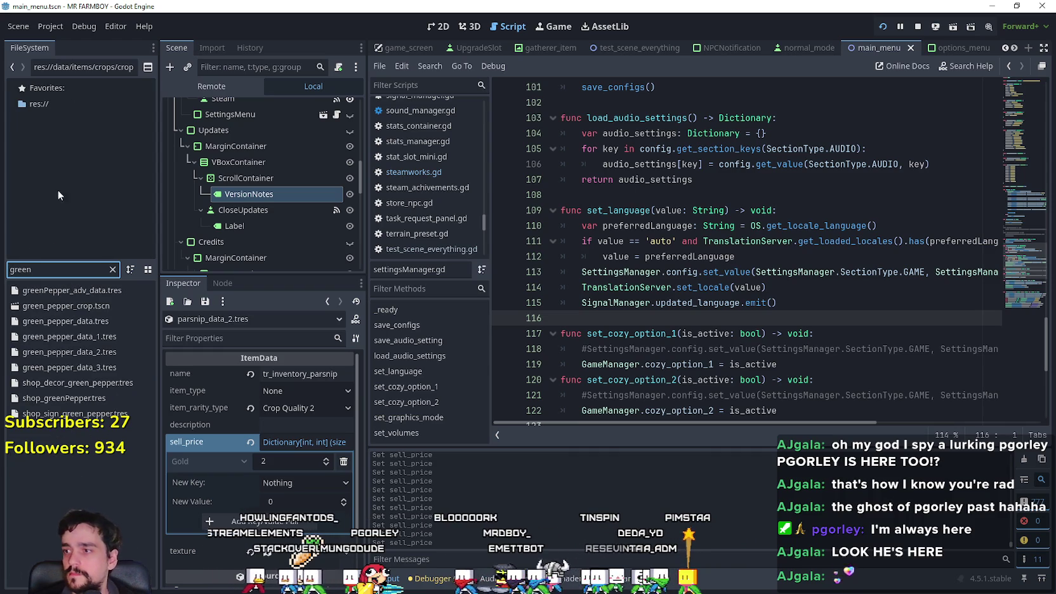
{"action": "left_click", "coordinate": [76, 351]}
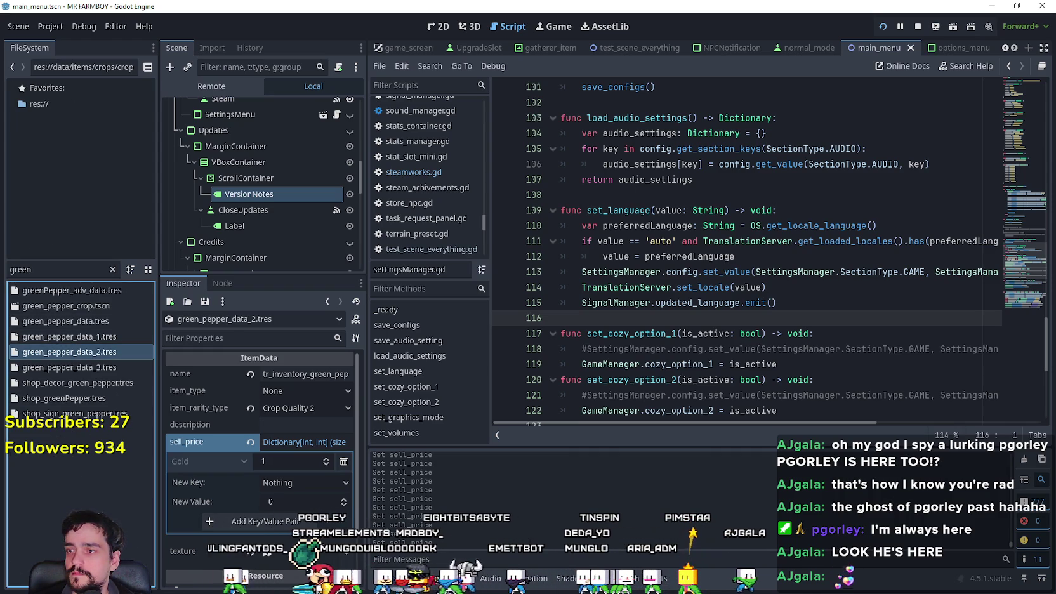
{"action": "left_click", "coordinate": [275, 463]}
{"action": "type", "text": "2"}
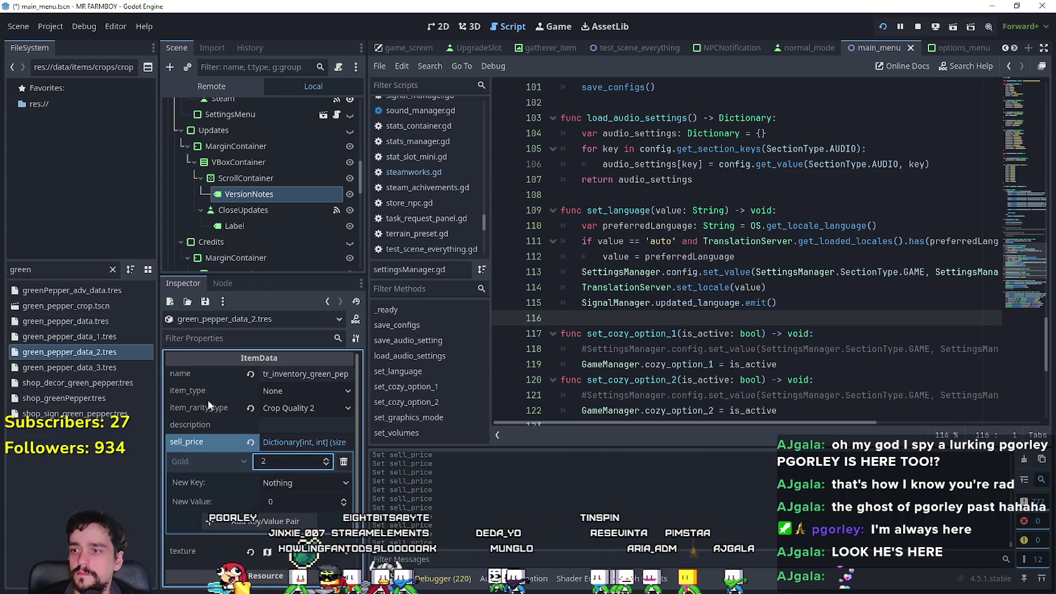
{"action": "left_click", "coordinate": [9, 266]}
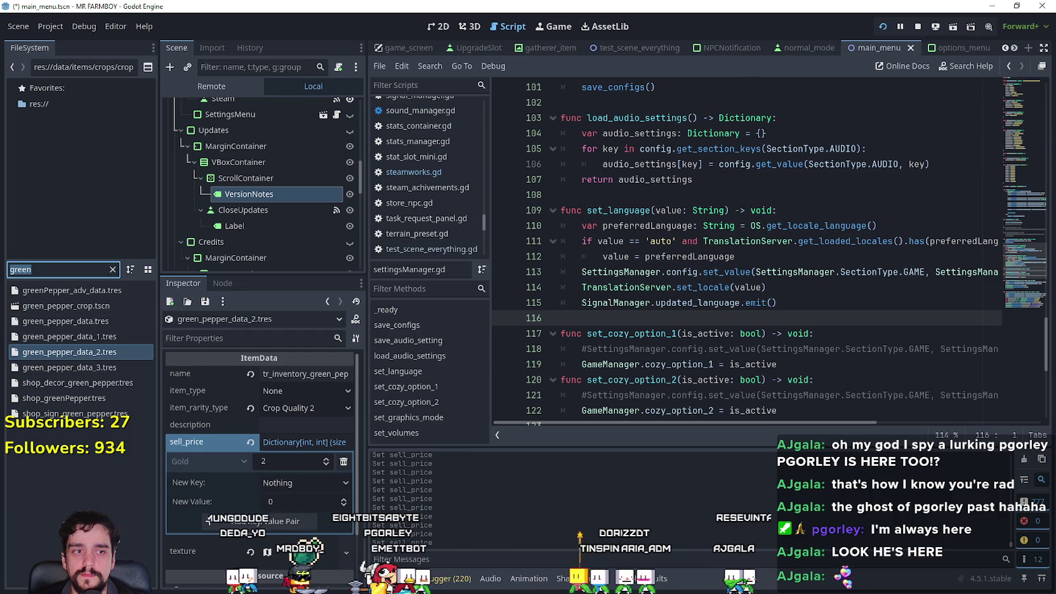
Step: Set onion_data_2.tres sell_price Gold to 2 and save the project
{"action": "left_click", "coordinate": [50, 269]}
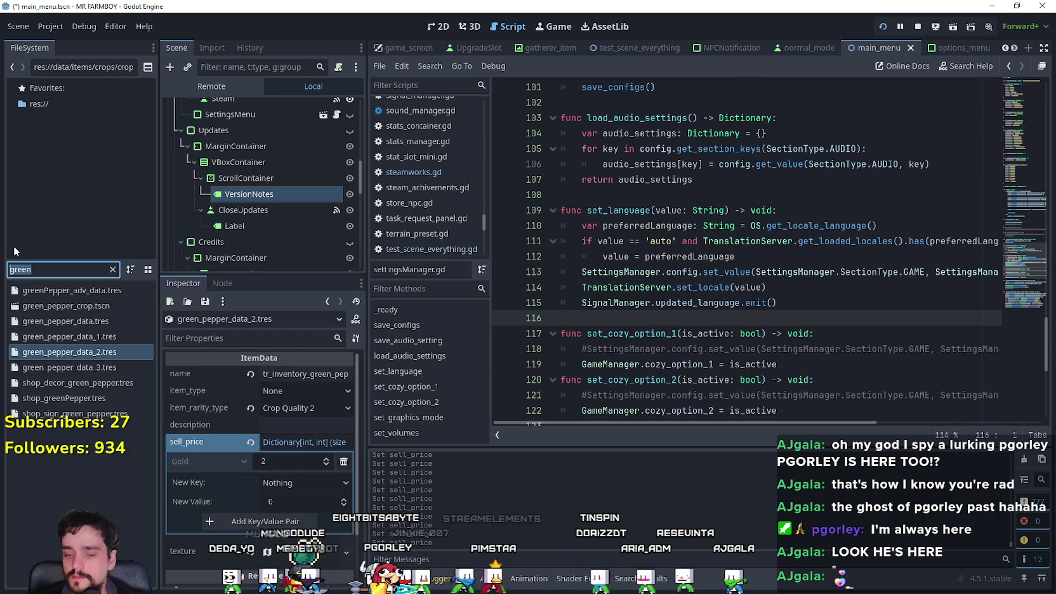
{"action": "type", "text": "onio"}
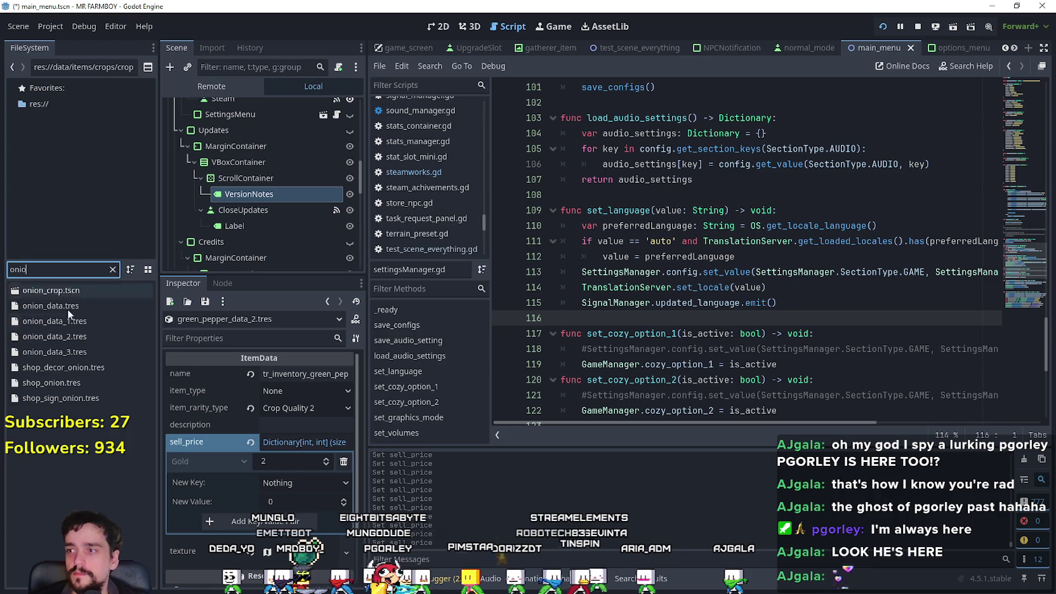
{"action": "left_click", "coordinate": [51, 342]}
{"action": "double_click", "coordinate": [51, 343]}
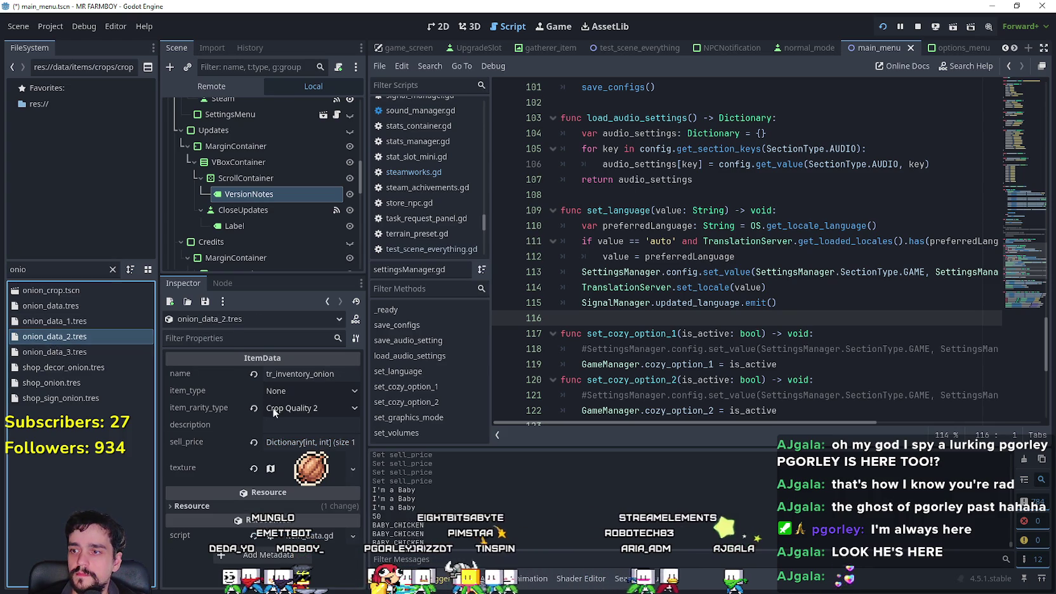
{"action": "left_click", "coordinate": [292, 444]}
{"action": "left_click", "coordinate": [296, 460]}
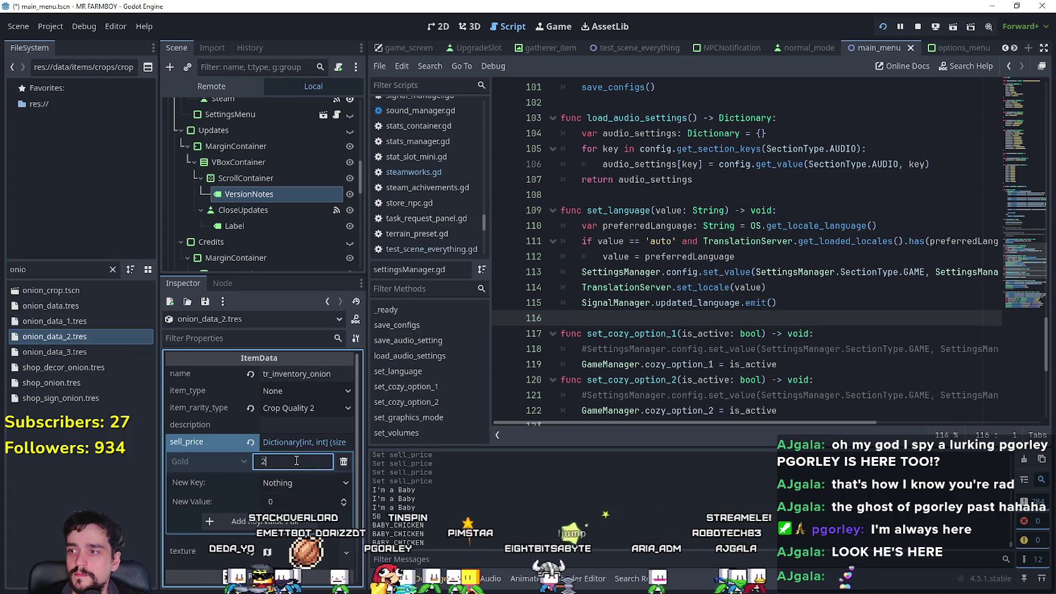
{"action": "key", "text": "ctrl+s"}
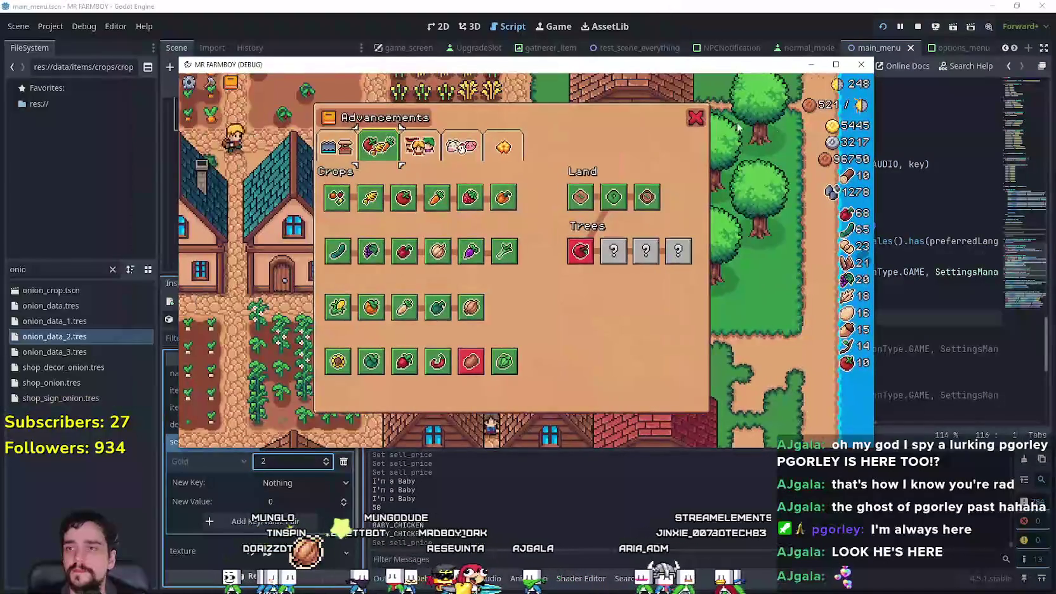
Step: Close the Advancements panel and the debug game, then run the project again
{"action": "key", "text": "Escape"}
{"action": "key", "text": "Escape"}
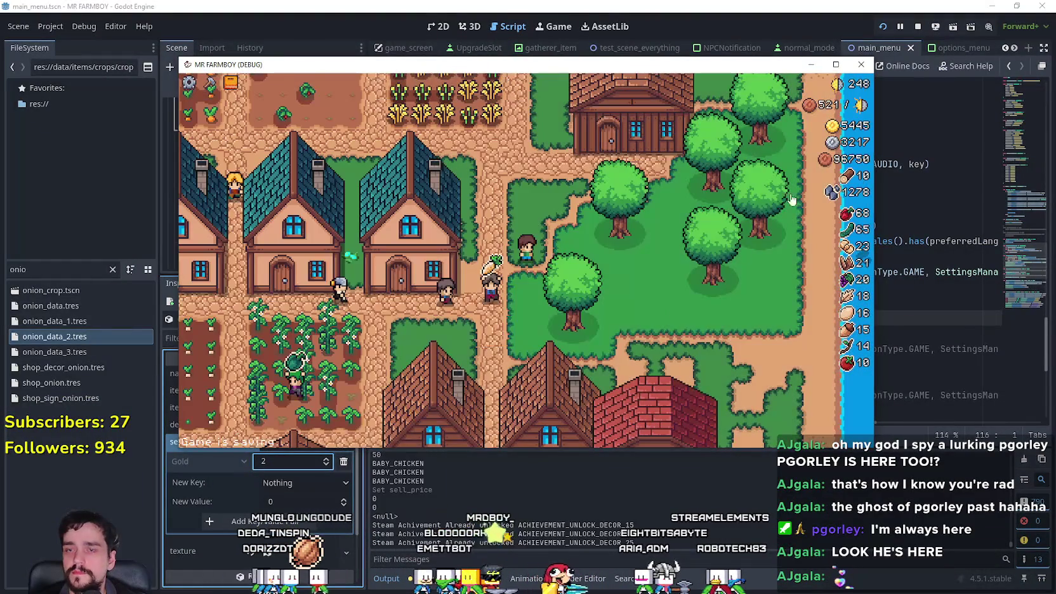
{"action": "left_click", "coordinate": [860, 64]}
{"action": "left_click", "coordinate": [887, 25]}
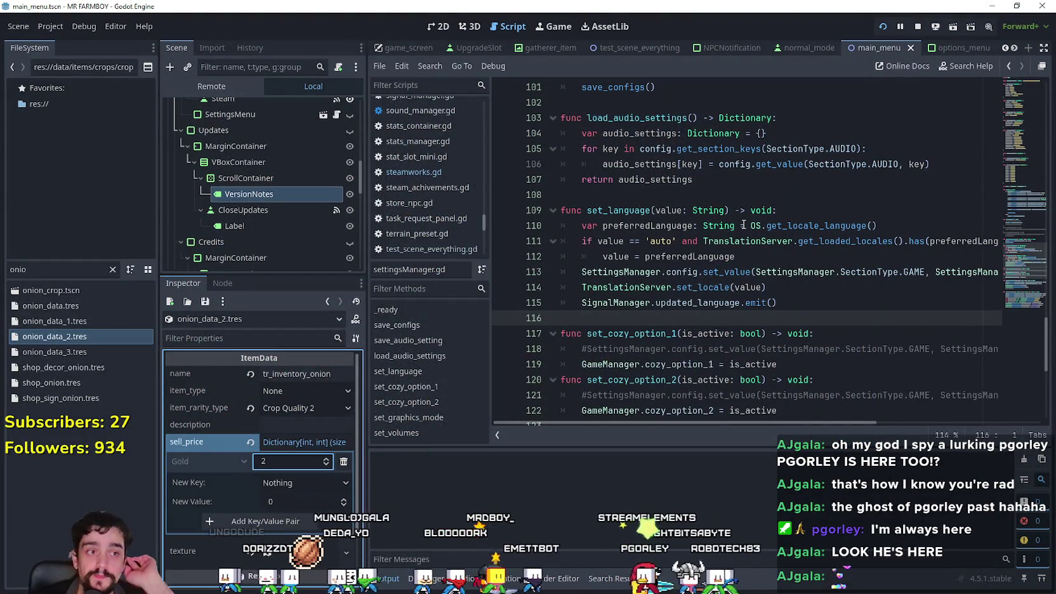
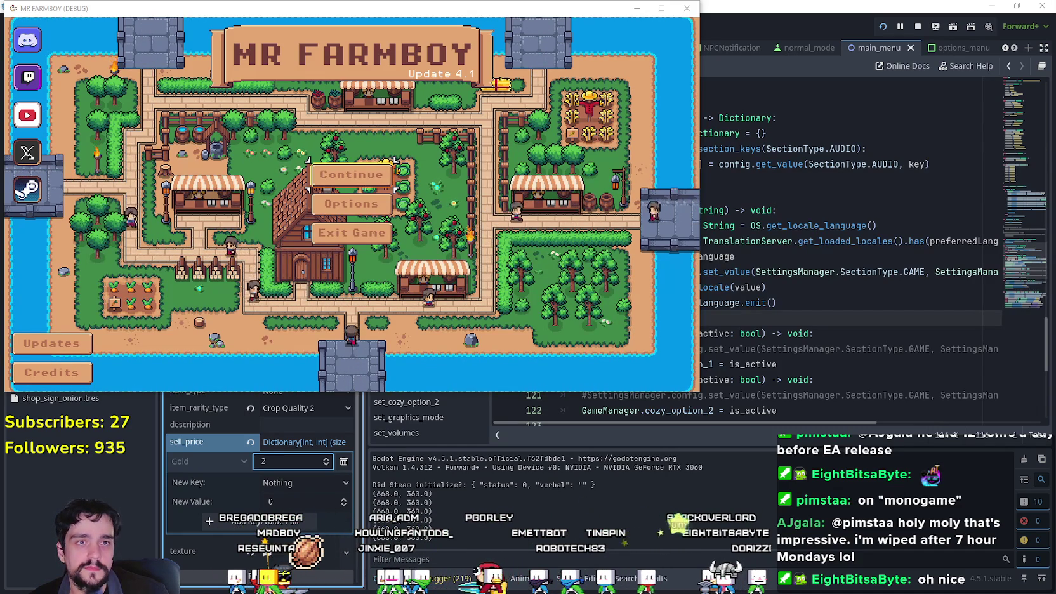
Step: Bring the stream chat window forward and move it up near the top of the screen
{"action": "key", "text": "alt+Tab"}
{"action": "left_click_drag", "start_coordinate": [798, 212], "coordinate": [774, 26]}
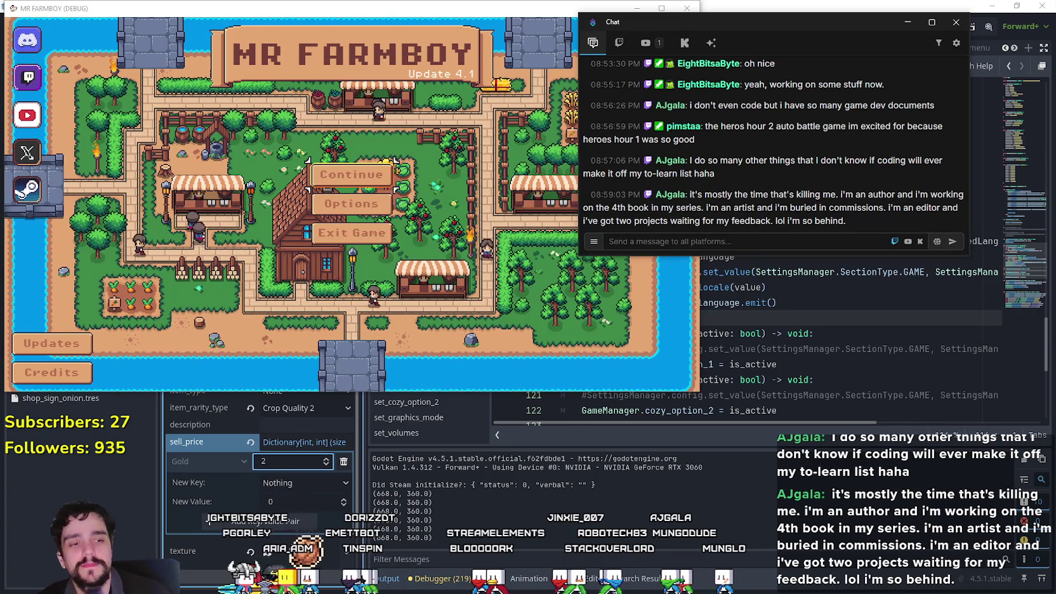
{"action": "key", "text": "alt+Tab"}
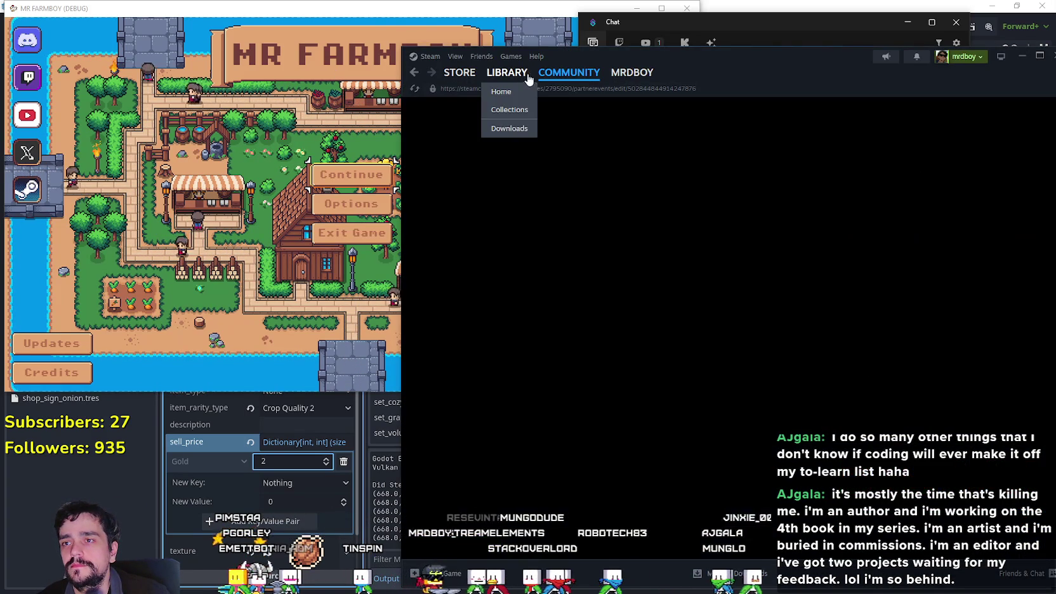
Step: Show the How Many Dudes? Demo page in the Steam library, shift Steam left, and refocus chat
{"action": "left_click", "coordinate": [506, 72]}
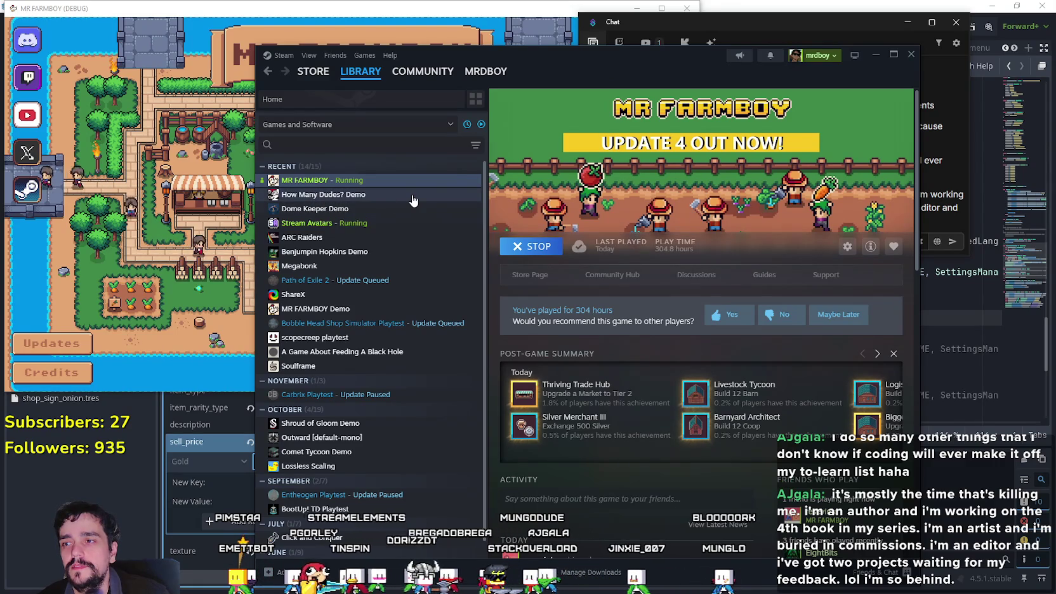
{"action": "left_click", "coordinate": [411, 201]}
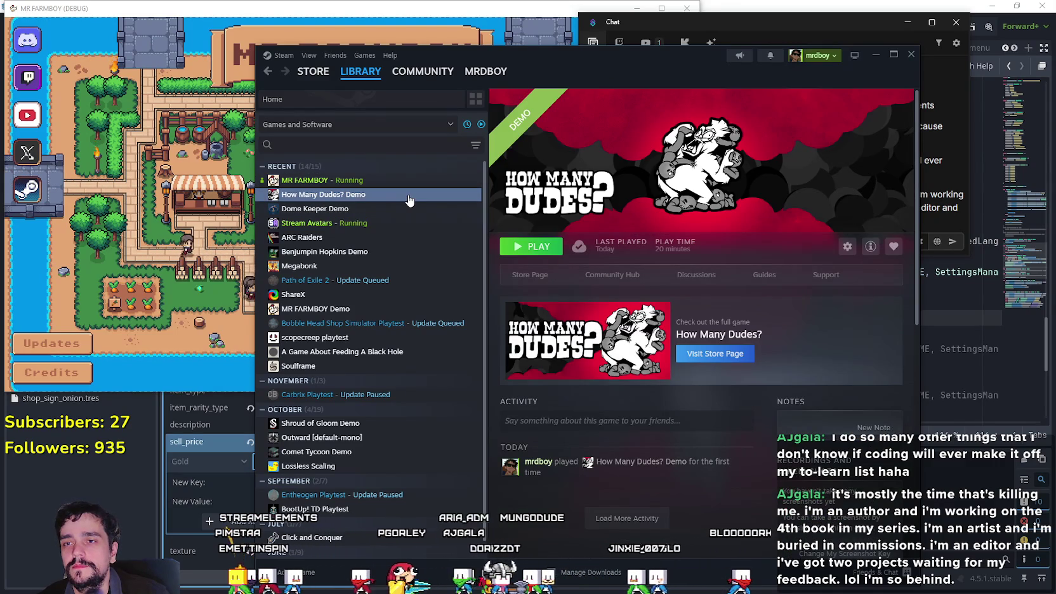
{"action": "left_click_drag", "start_coordinate": [563, 64], "coordinate": [404, 53]}
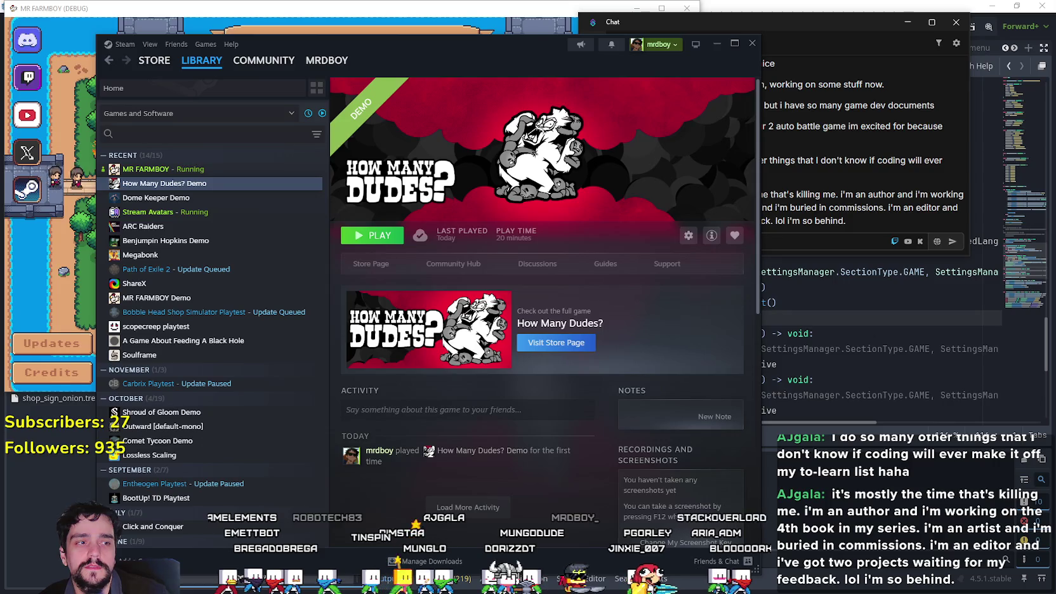
{"action": "left_click_drag", "start_coordinate": [530, 70], "coordinate": [548, 65]}
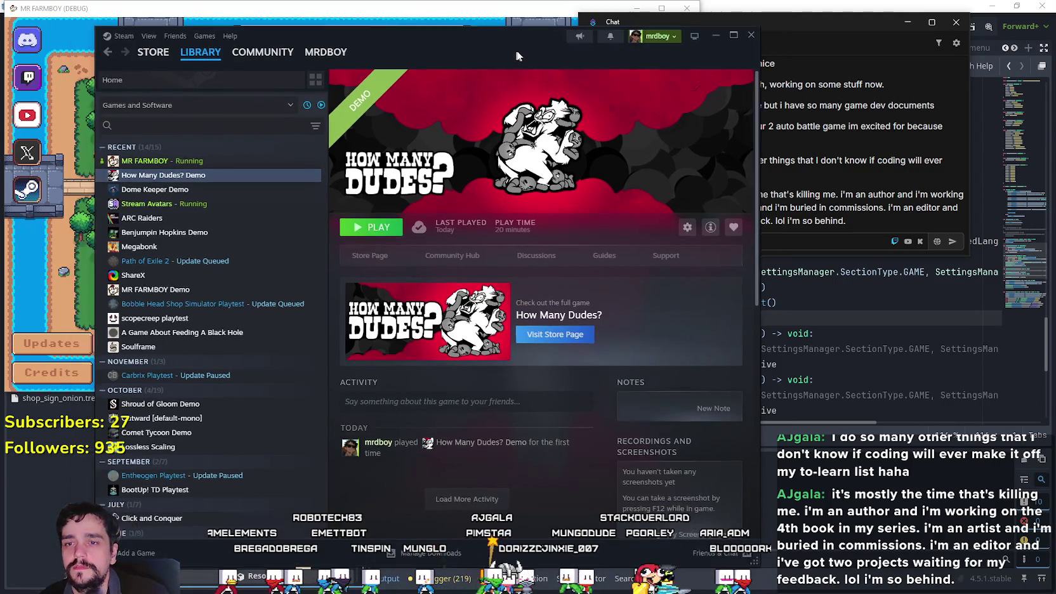
{"action": "left_click", "coordinate": [853, 249]}
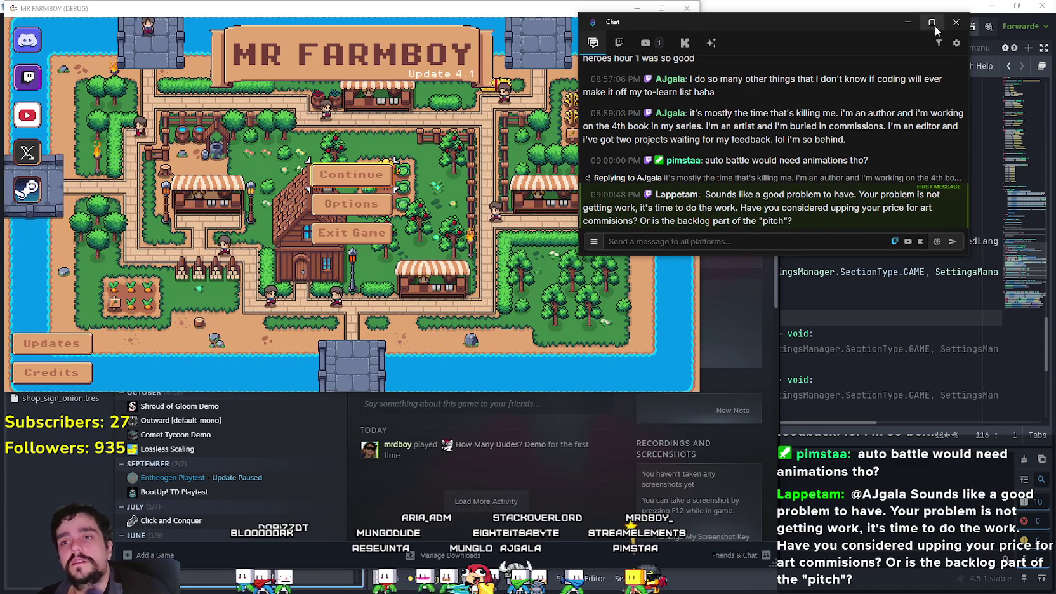
Step: Scroll up three notches while Mr Farmboy runs in debug mode at its title menu
{"action": "scroll", "coordinate": [803, 178], "scroll_direction": "up", "scroll_amount": 3}
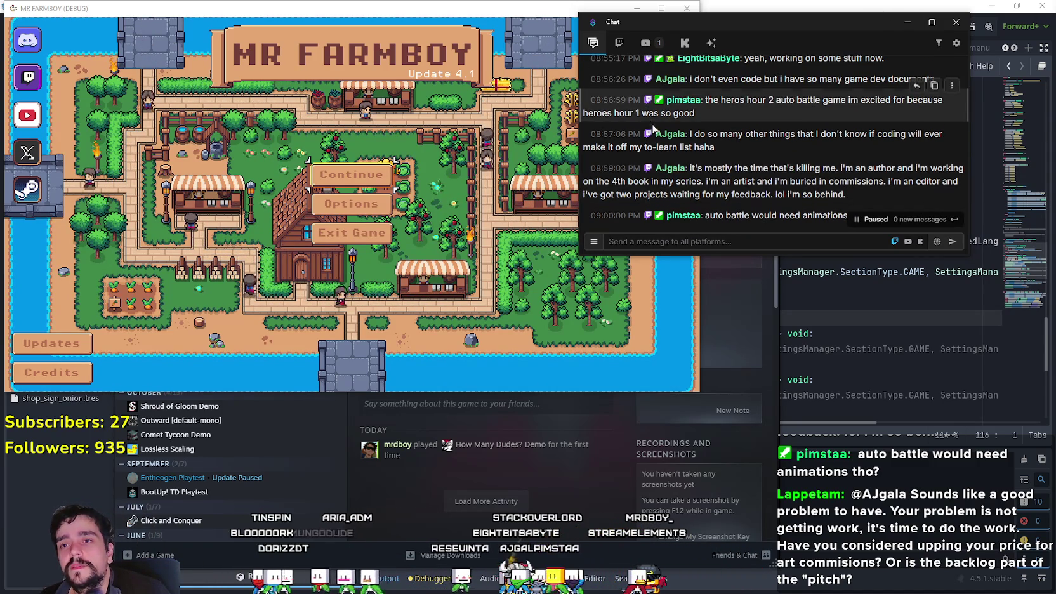
{"action": "scroll", "coordinate": [799, 167], "scroll_direction": "up", "scroll_amount": 2}
{"action": "scroll", "coordinate": [809, 173], "scroll_direction": "down", "scroll_amount": 5}
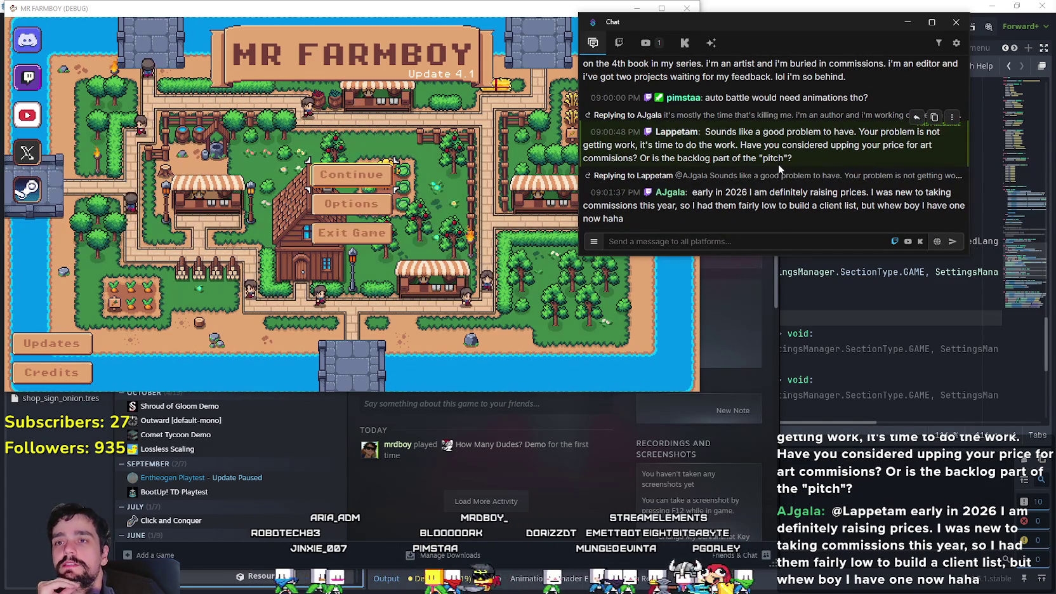
{"action": "scroll", "coordinate": [778, 163], "scroll_direction": "up", "scroll_amount": 1}
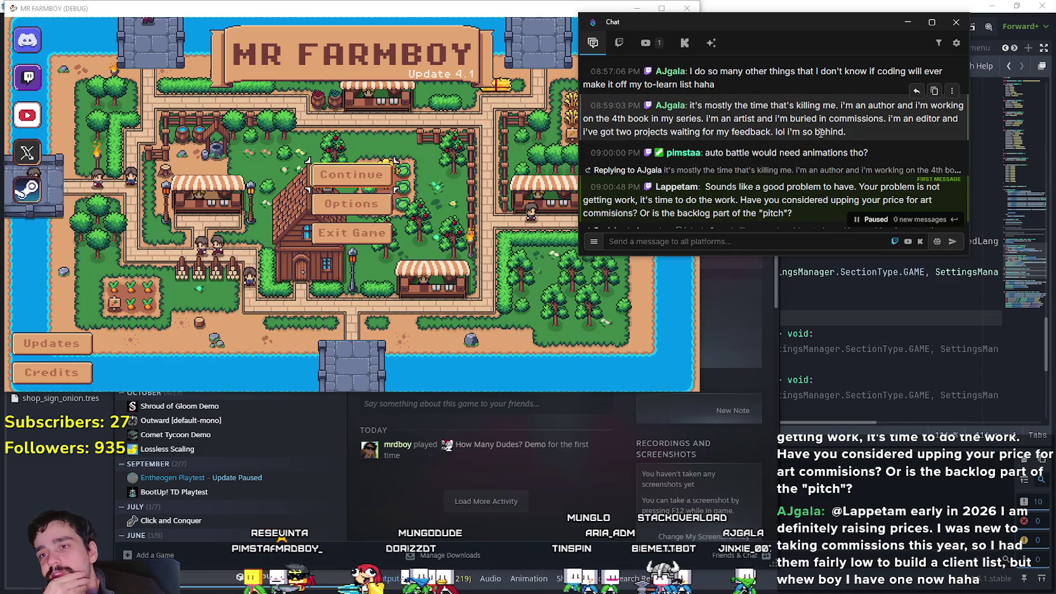
{"action": "scroll", "coordinate": [820, 132], "scroll_direction": "down", "scroll_amount": 2}
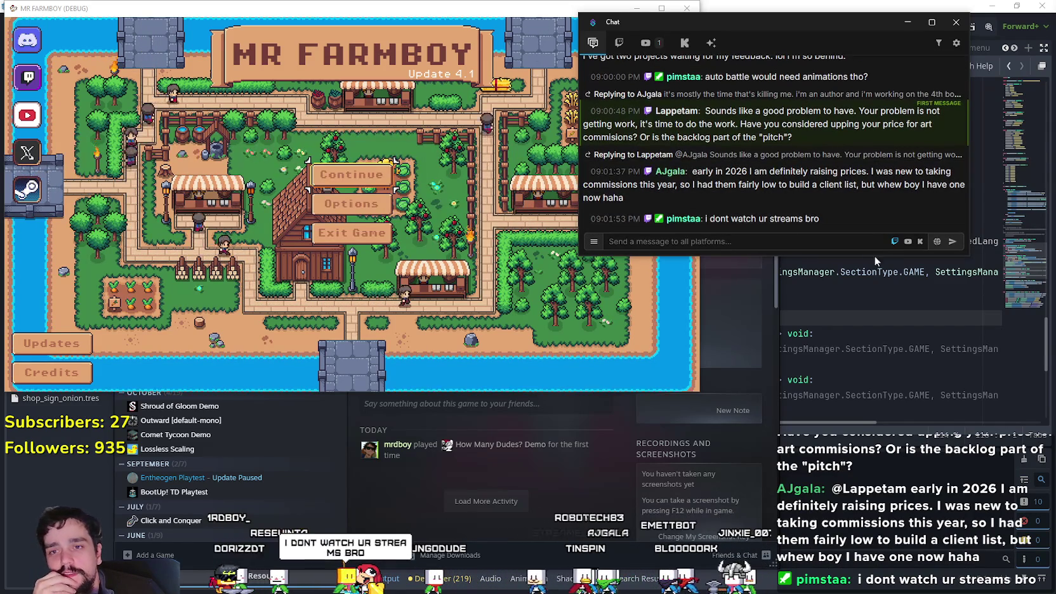
Step: Extend the chat window's bottom edge downward so more conversation messages are visible
{"action": "left_click", "coordinate": [864, 252]}
{"action": "left_click_drag", "start_coordinate": [864, 255], "coordinate": [864, 381]}
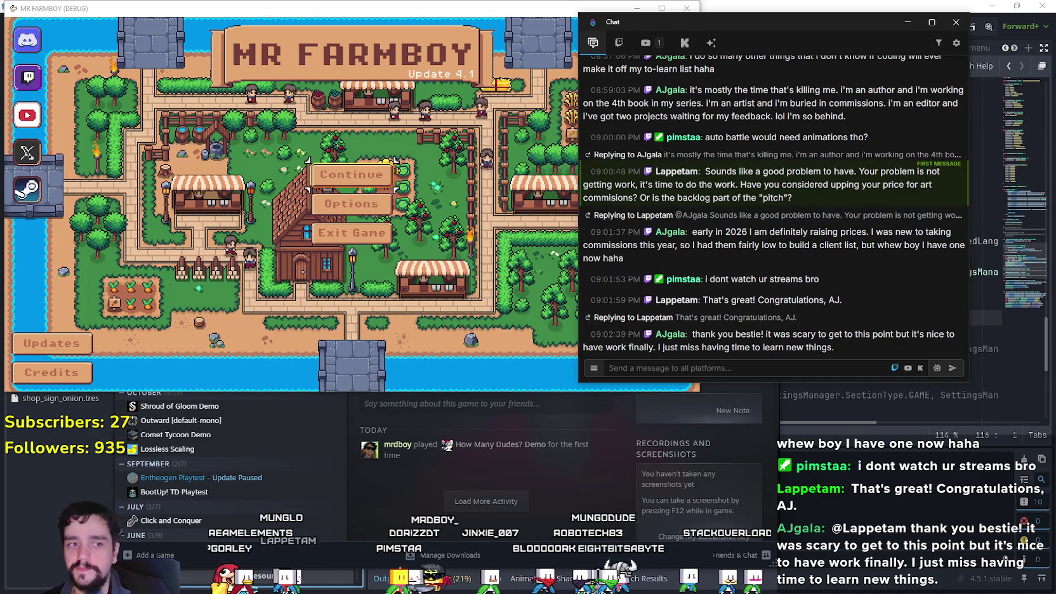
{"action": "mouse_move", "coordinate": [824, 247]}
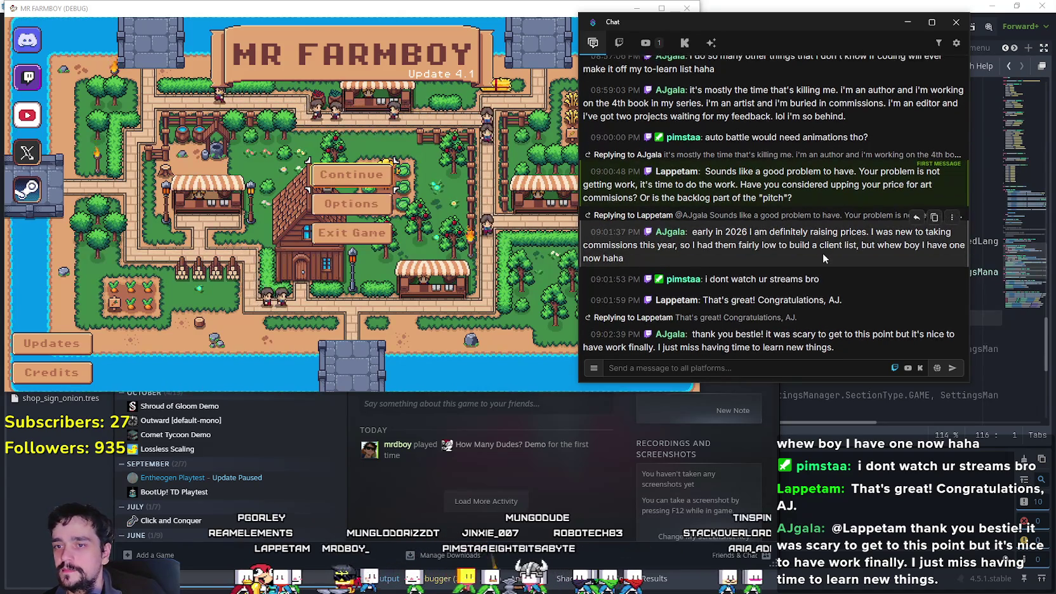